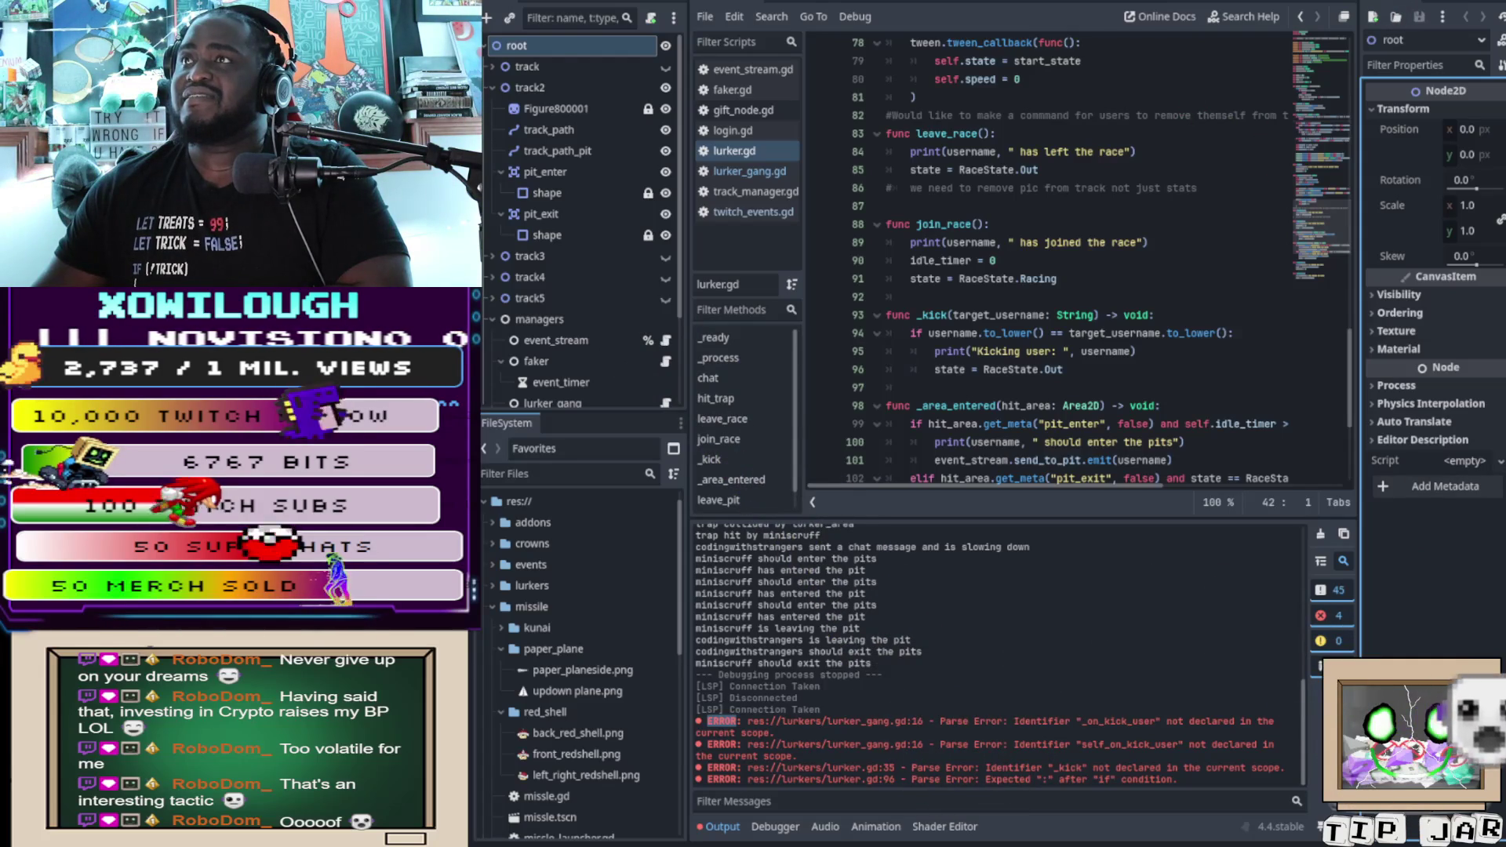
Step: Return to the figure-eight track scene in 2D and run the project, hitting the _kick() parse error
{"action": "key", "text": "ctrl+F2"}
{"action": "key", "text": "ctrl+F1"}
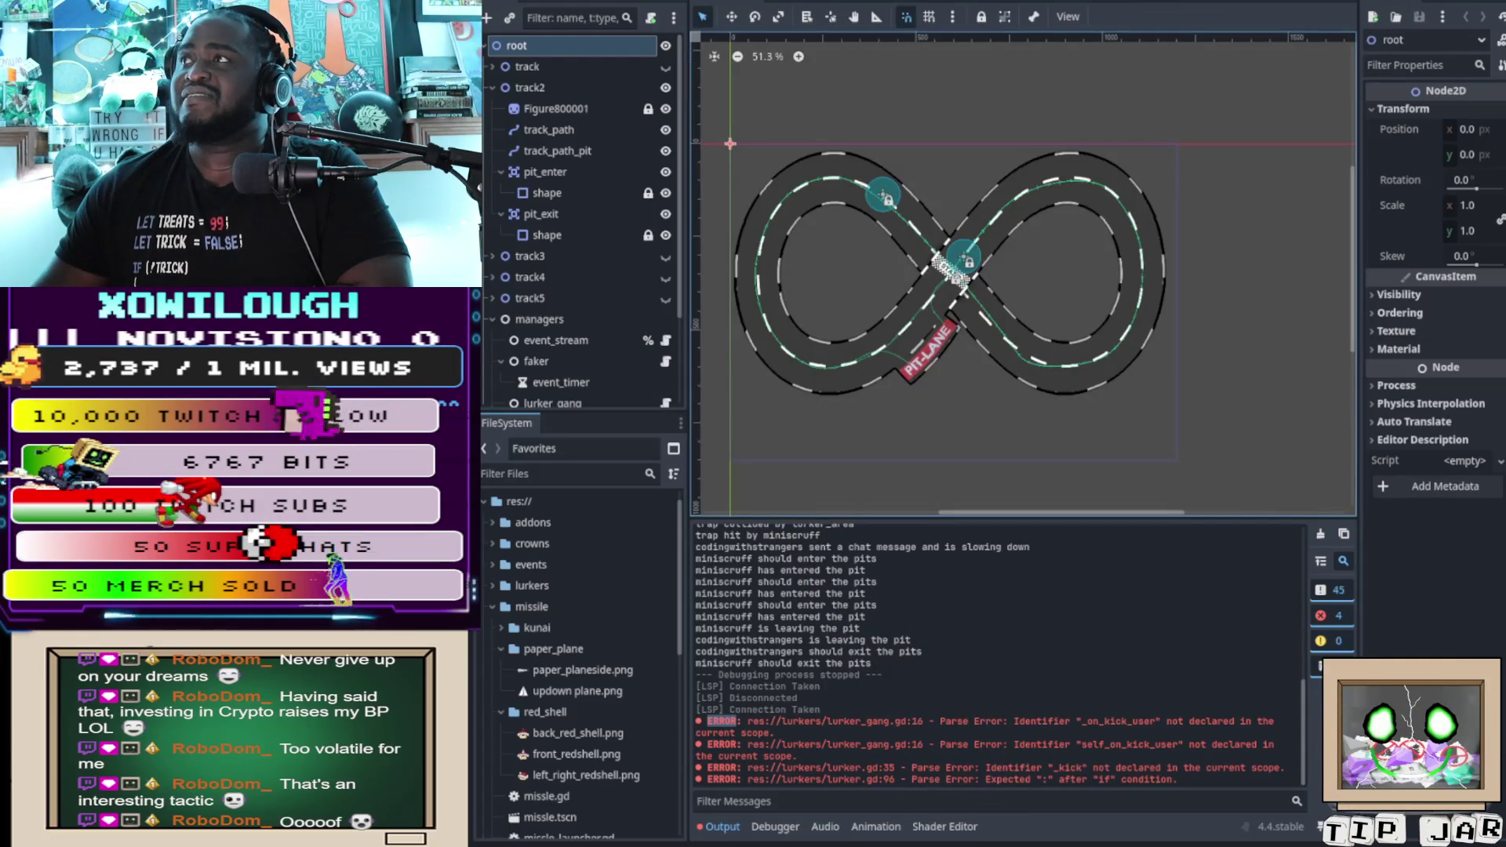
{"action": "key", "text": "F5"}
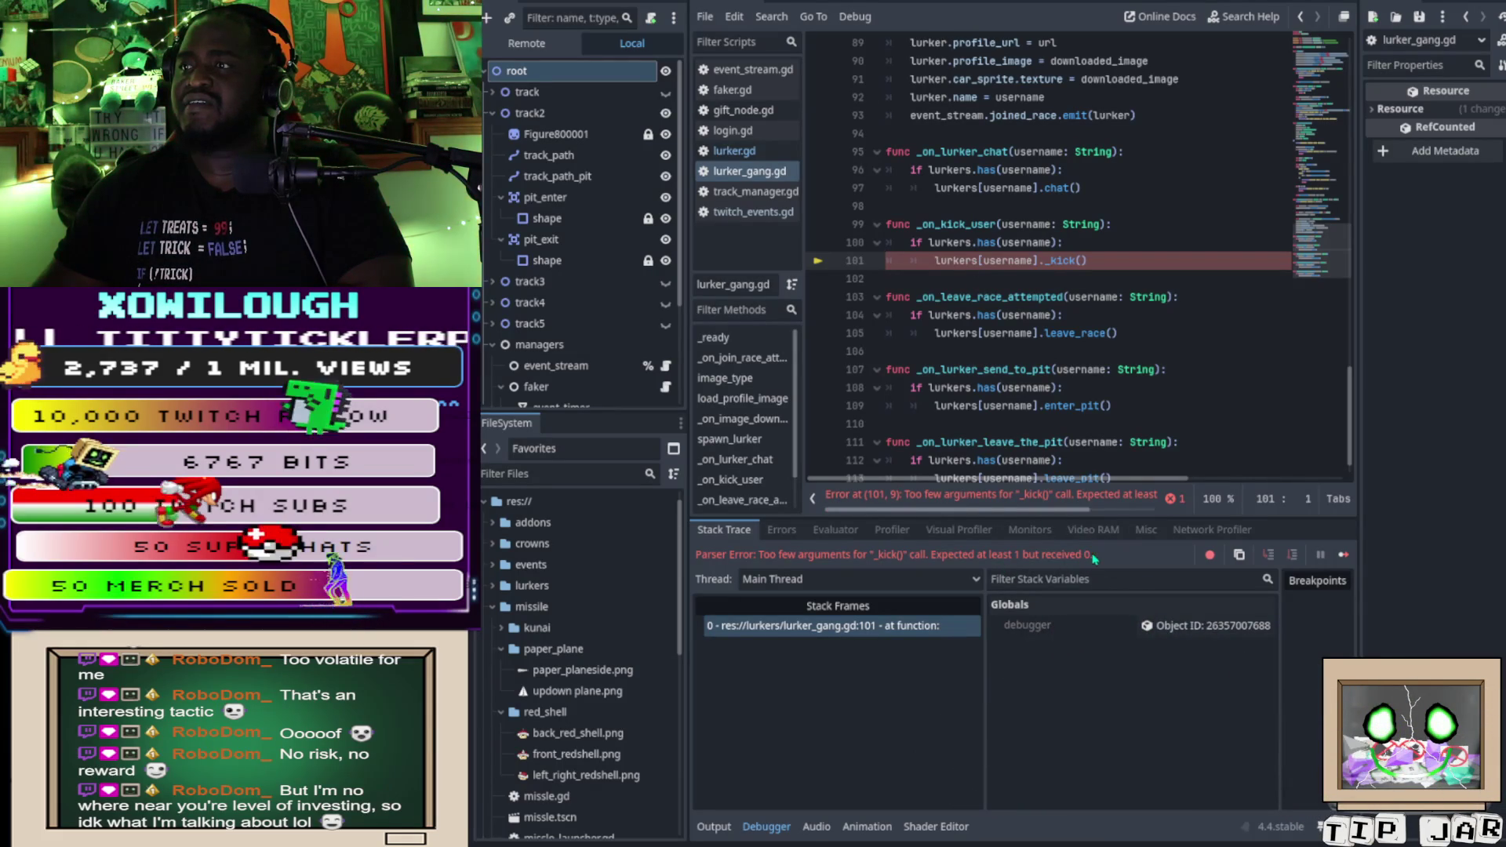
Step: Jump to the _kick() error on line 101, read the full message, and hide the script list
{"action": "left_click", "coordinate": [1132, 498]}
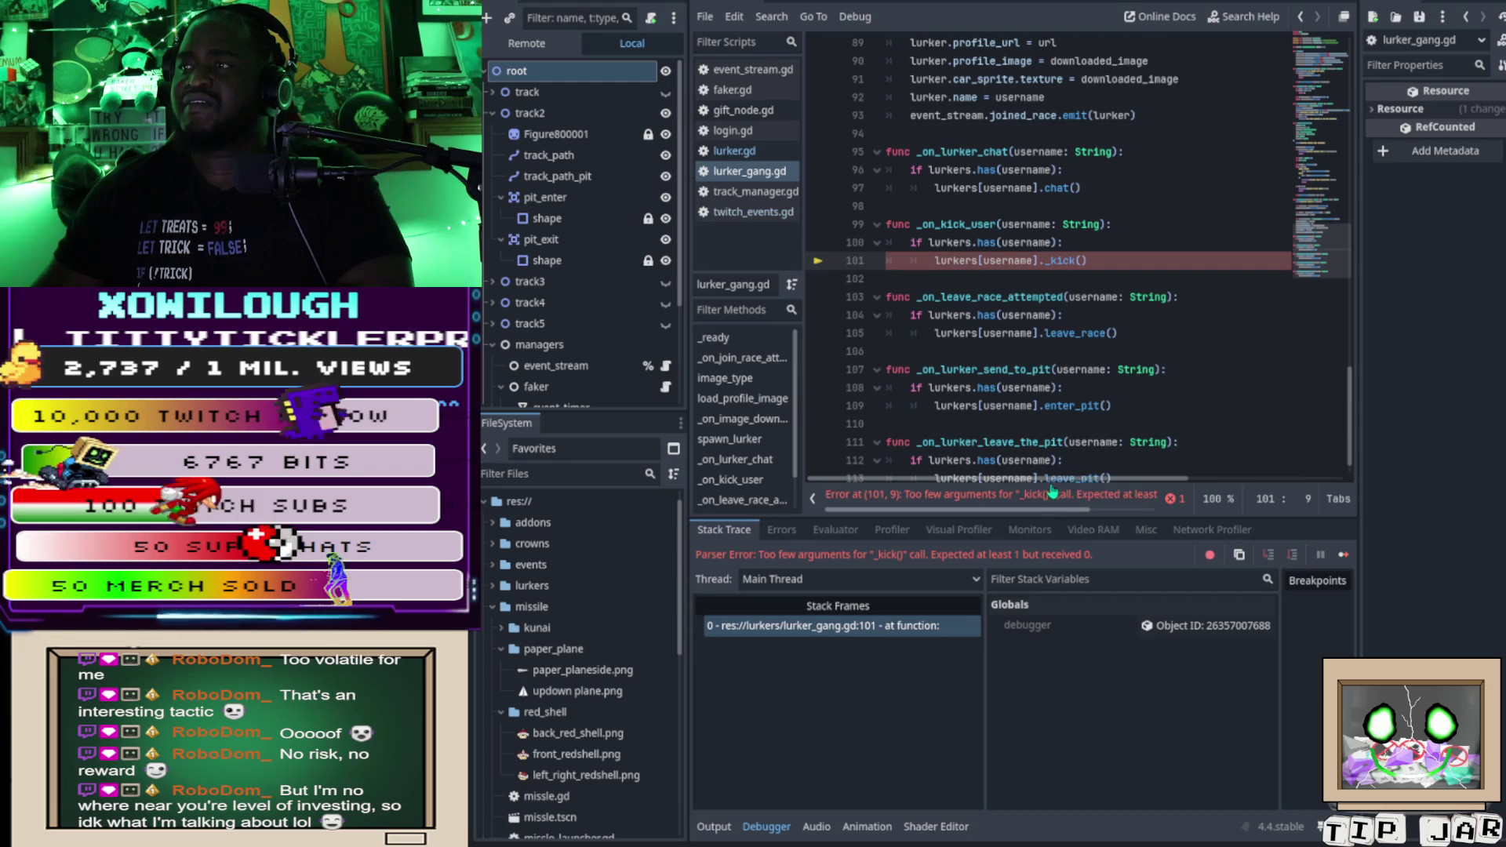
{"action": "left_click_drag", "start_coordinate": [1086, 504], "coordinate": [1154, 511]}
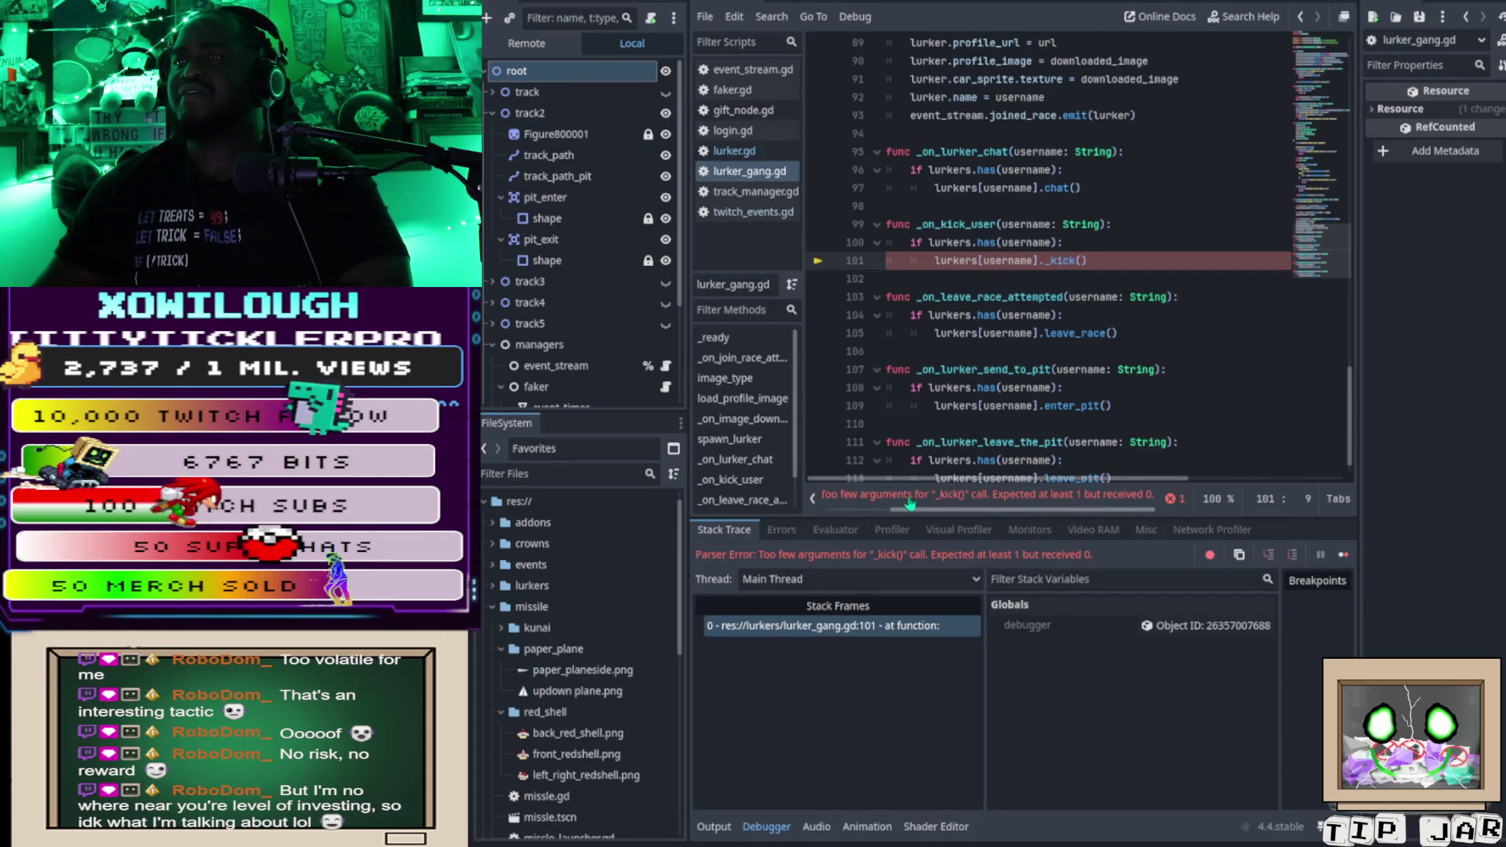
{"action": "left_click", "coordinate": [814, 499]}
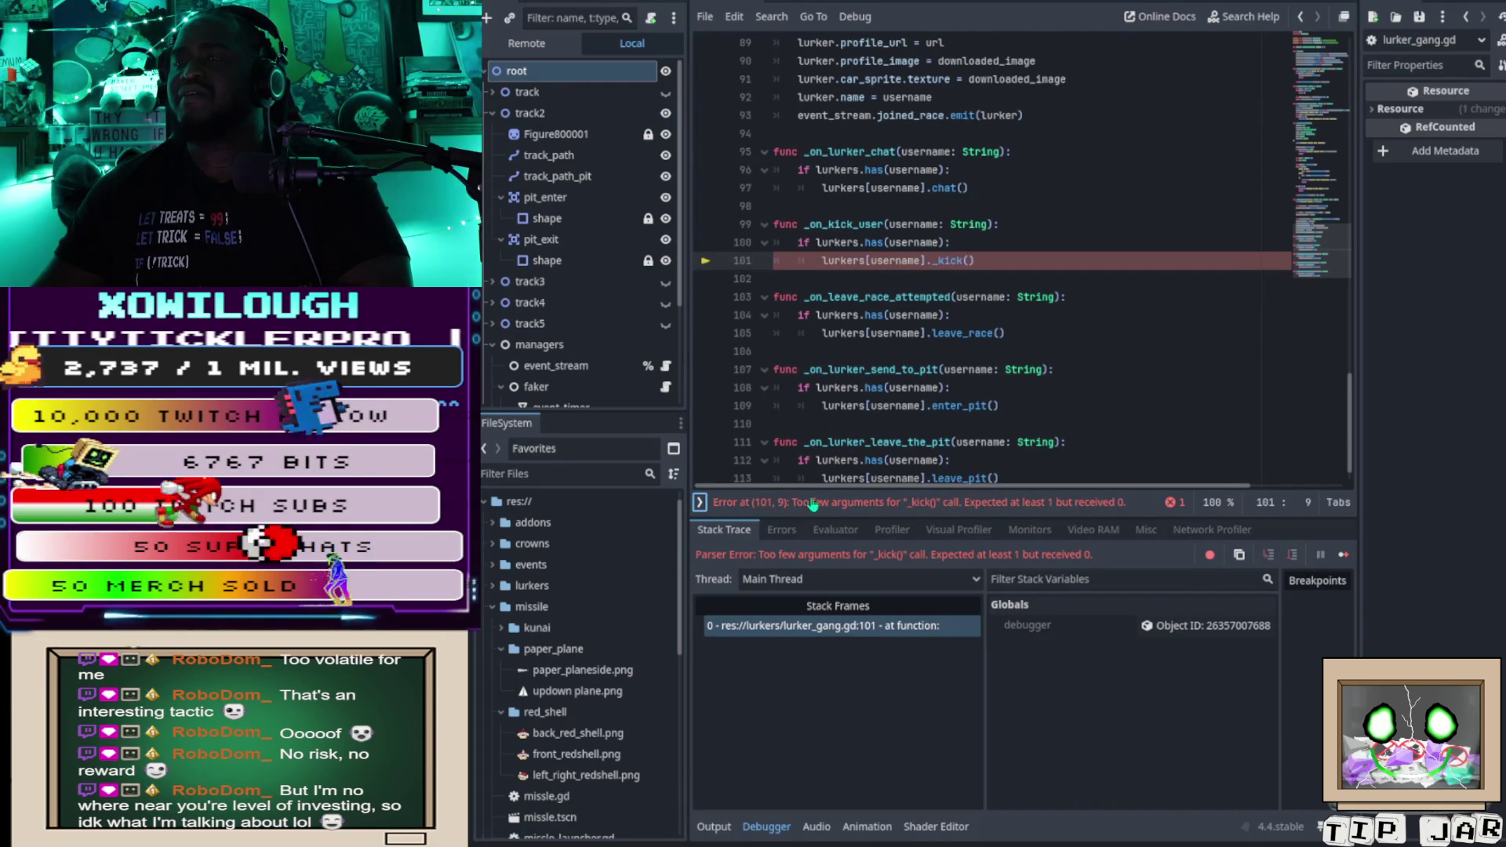
{"action": "left_click", "coordinate": [701, 502]}
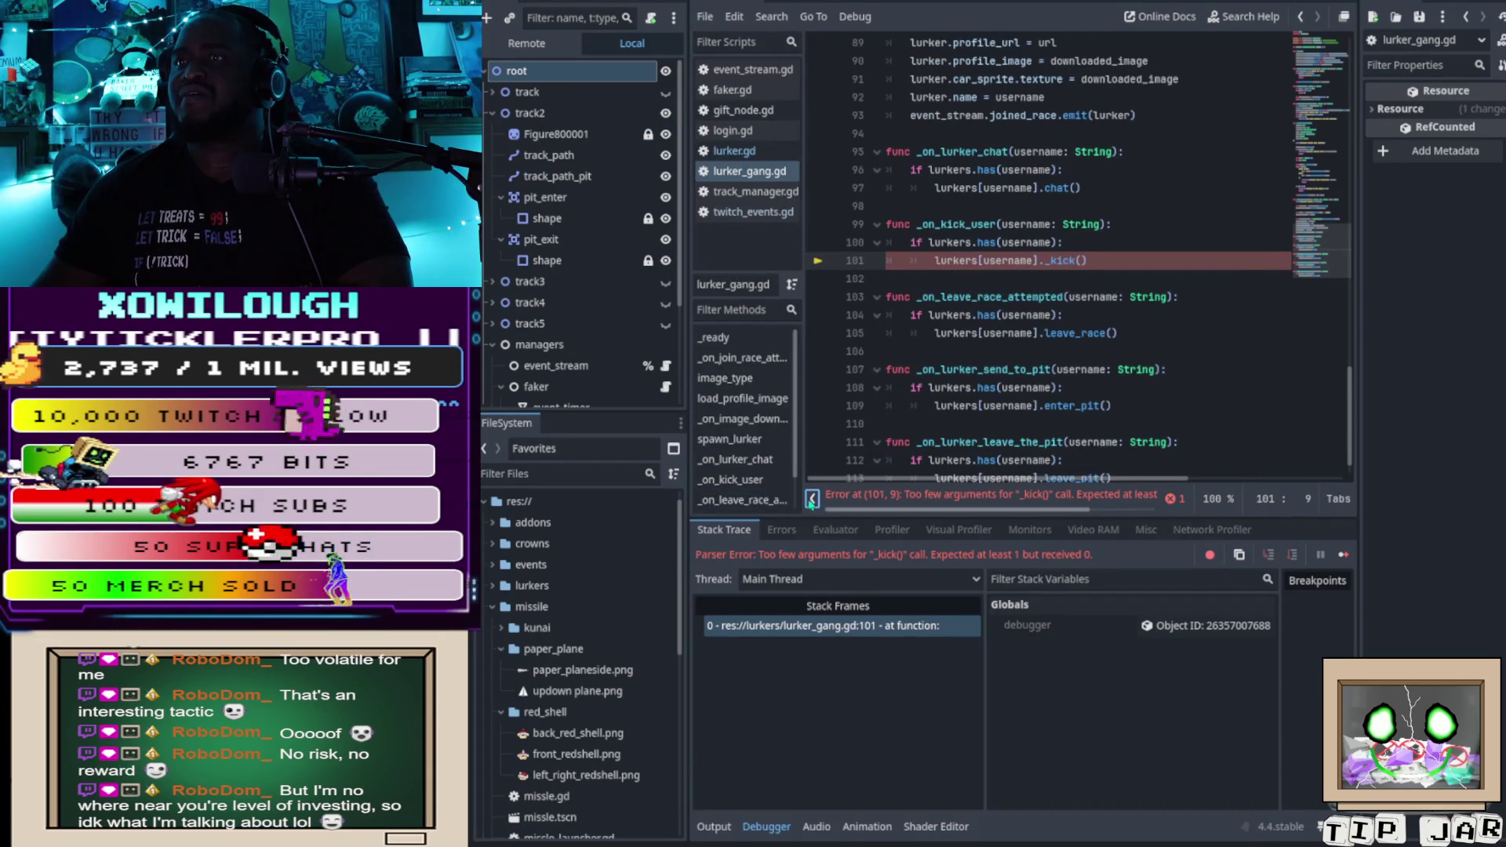
{"action": "left_click", "coordinate": [815, 502]}
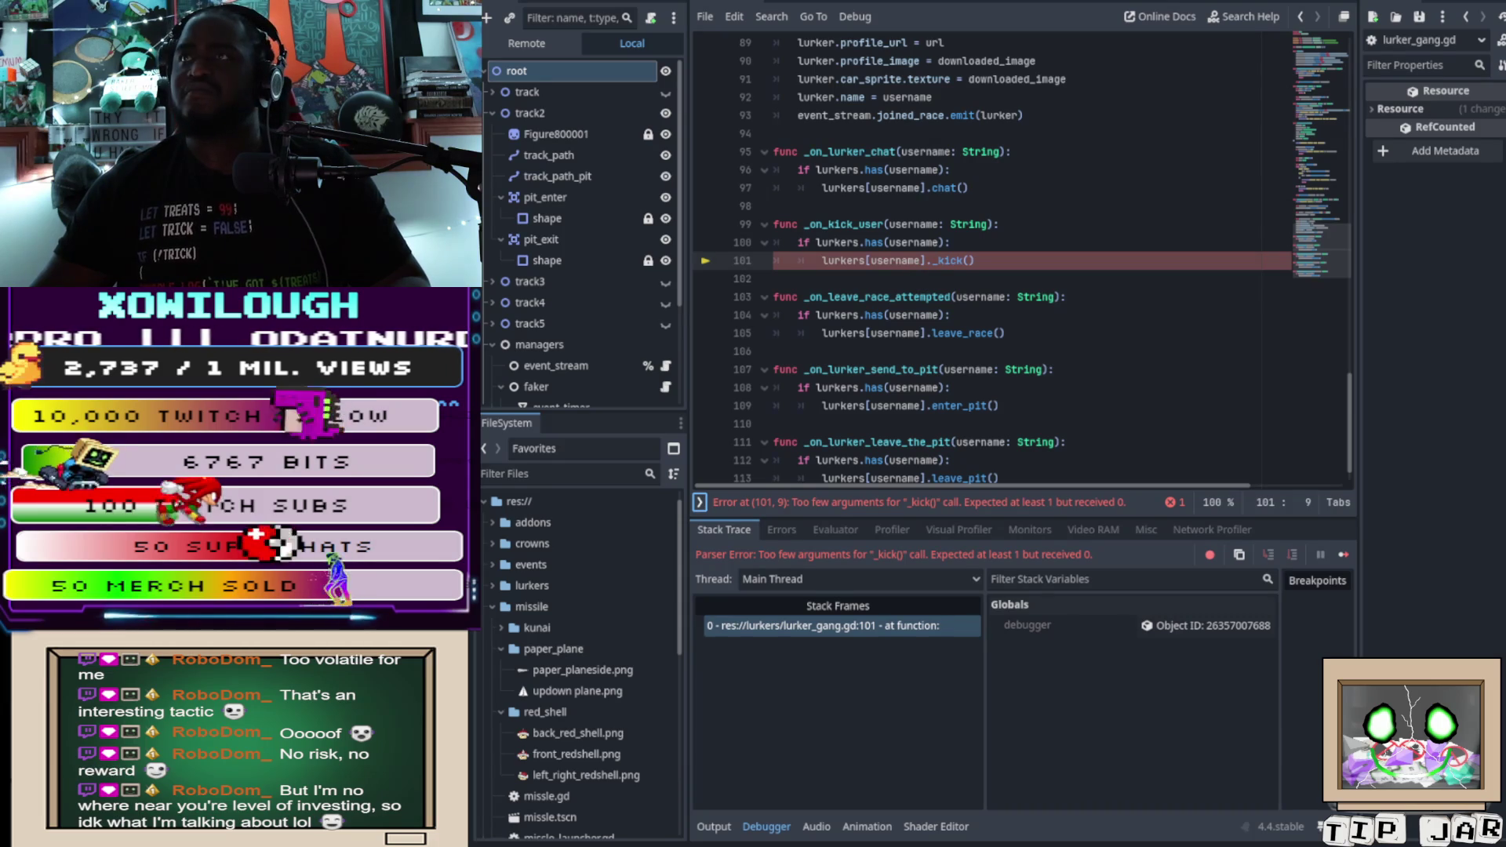
{"action": "scroll", "coordinate": [941, 314], "scroll_direction": "up", "scroll_amount": 4}
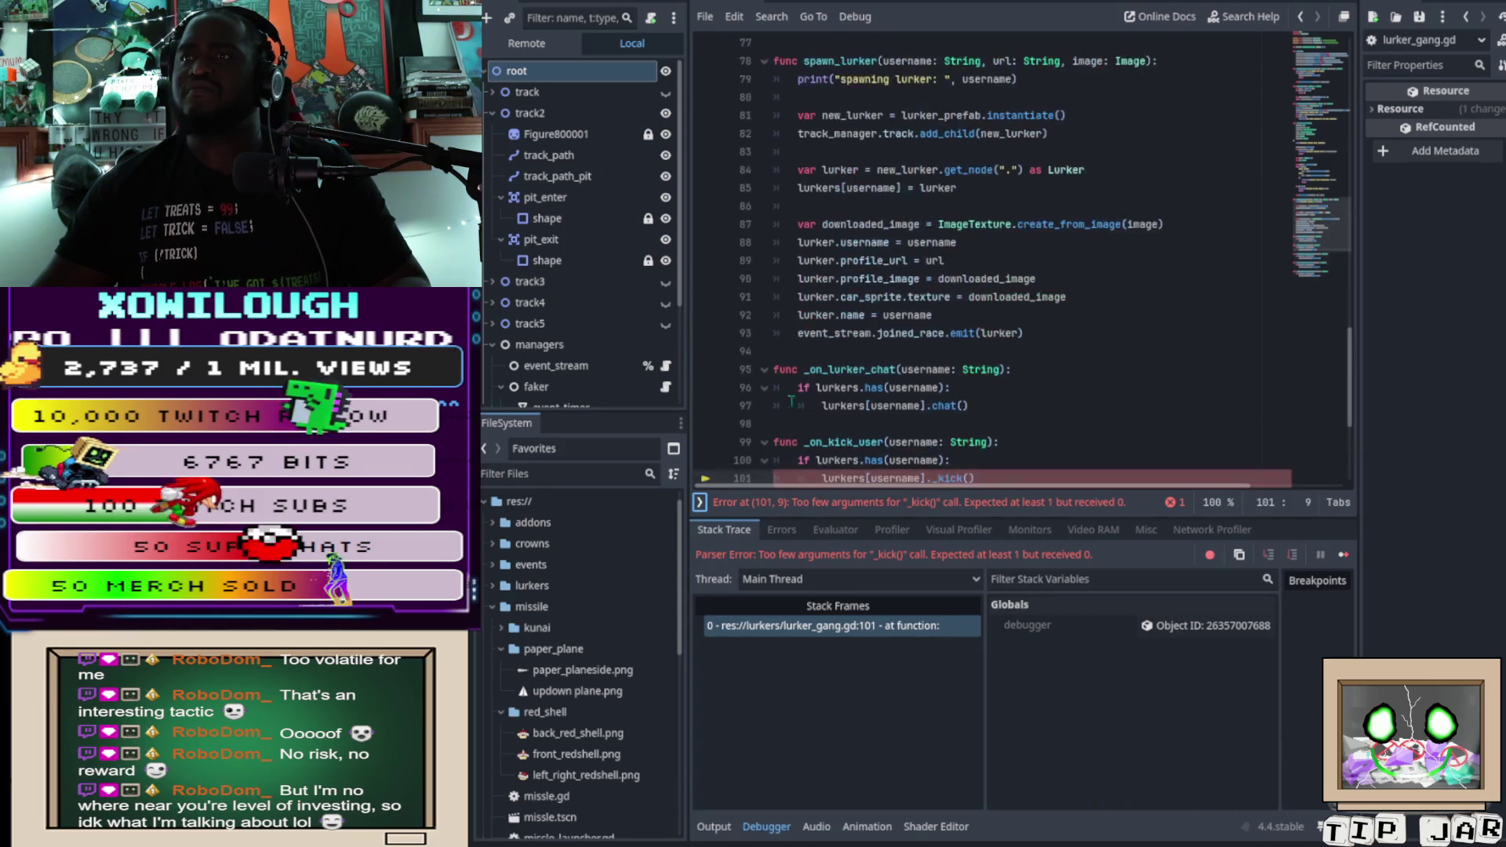
Step: Write _on_kick_user(username: String) calling lurkers[username]._kick() when lurkers.has(username)
{"action": "left_click", "coordinate": [703, 505]}
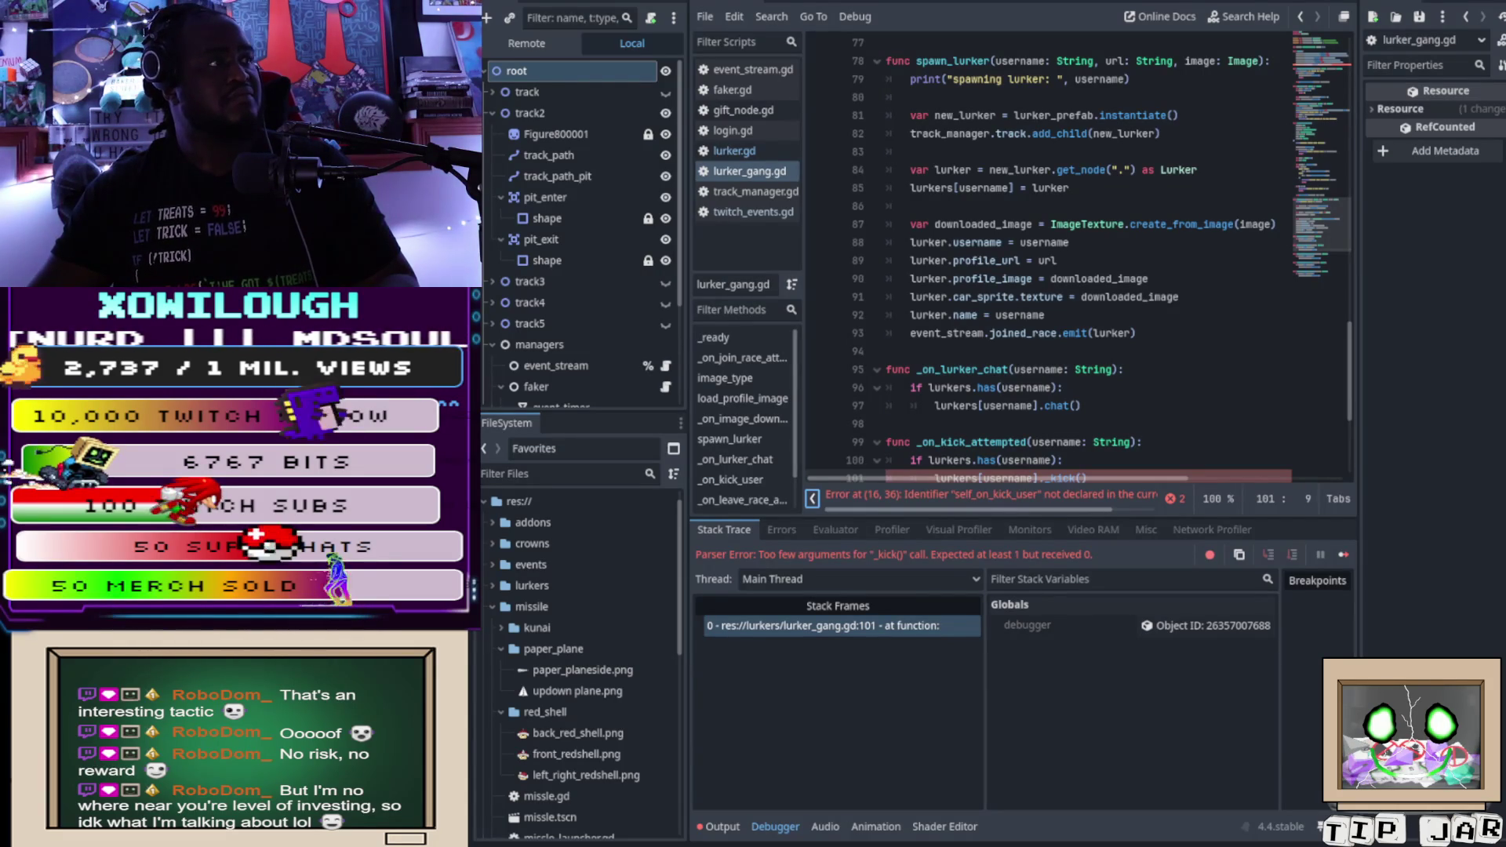
{"action": "type", "text": "user"}
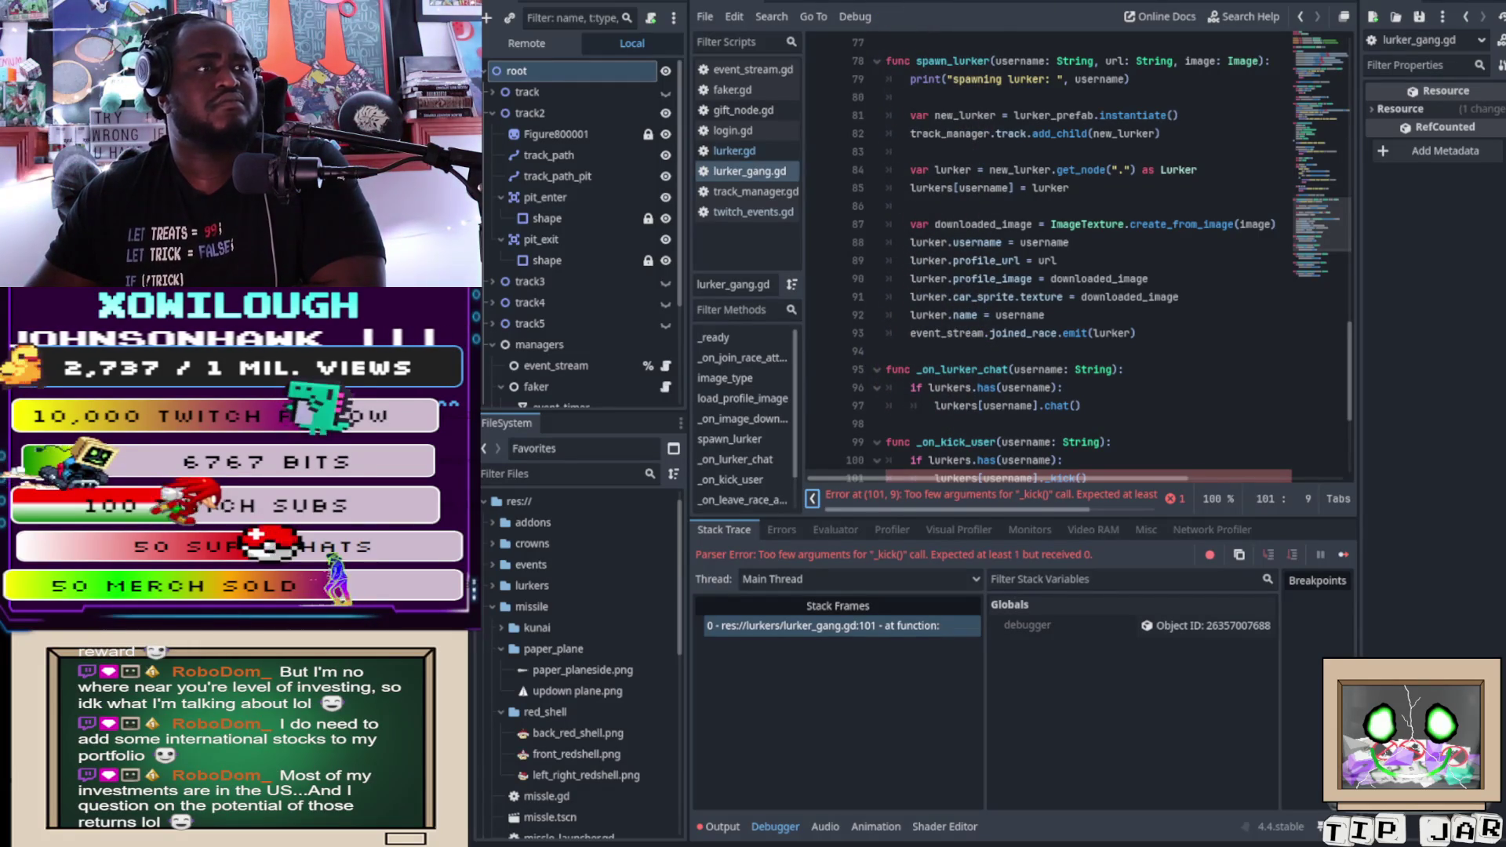
{"action": "type", "text": "username"}
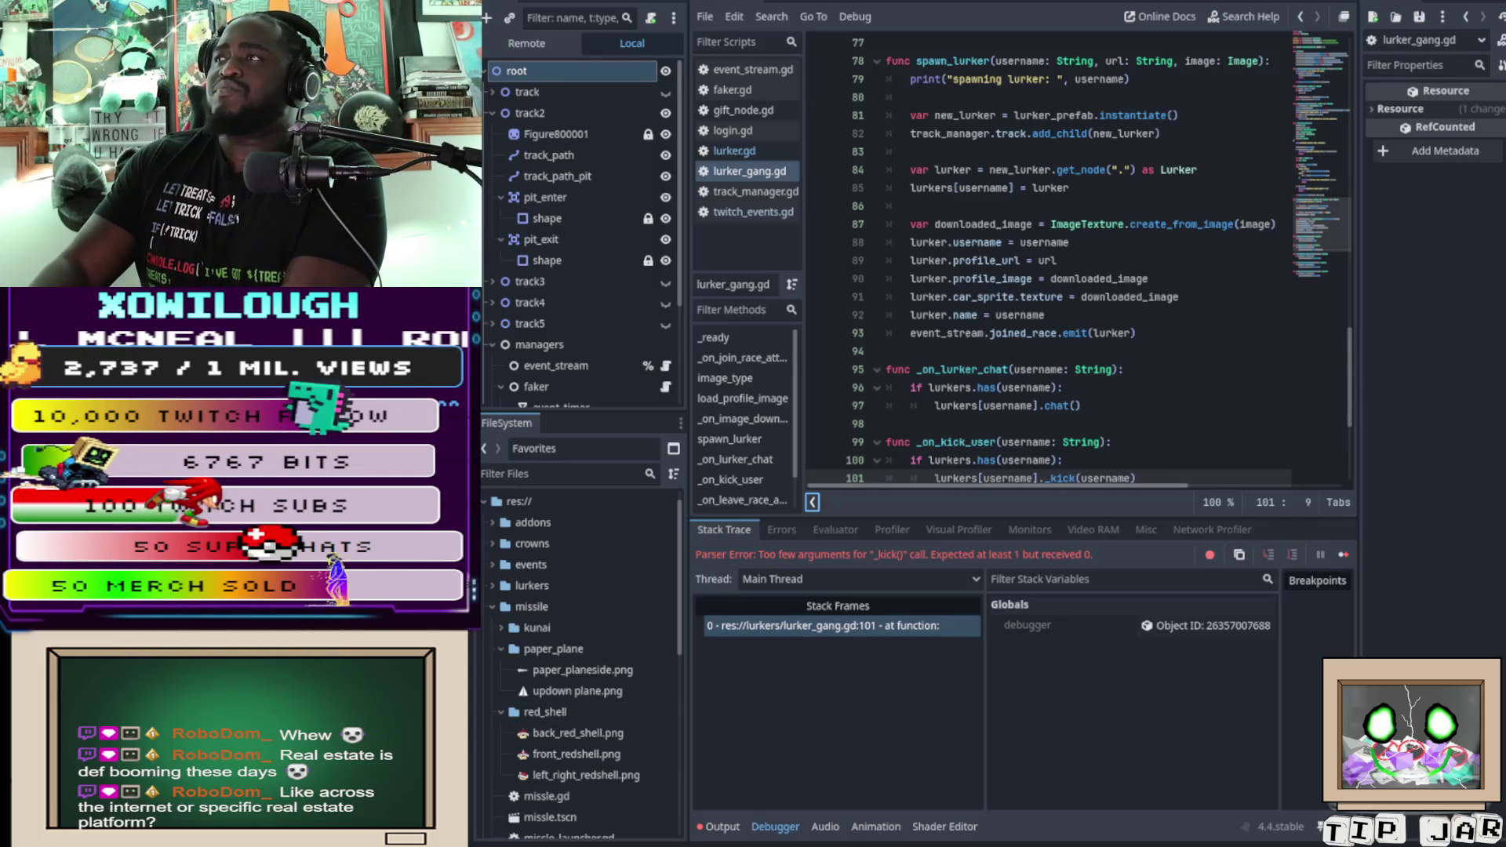
Step: Run the race game again, now without the parse error
{"action": "key", "text": "F5"}
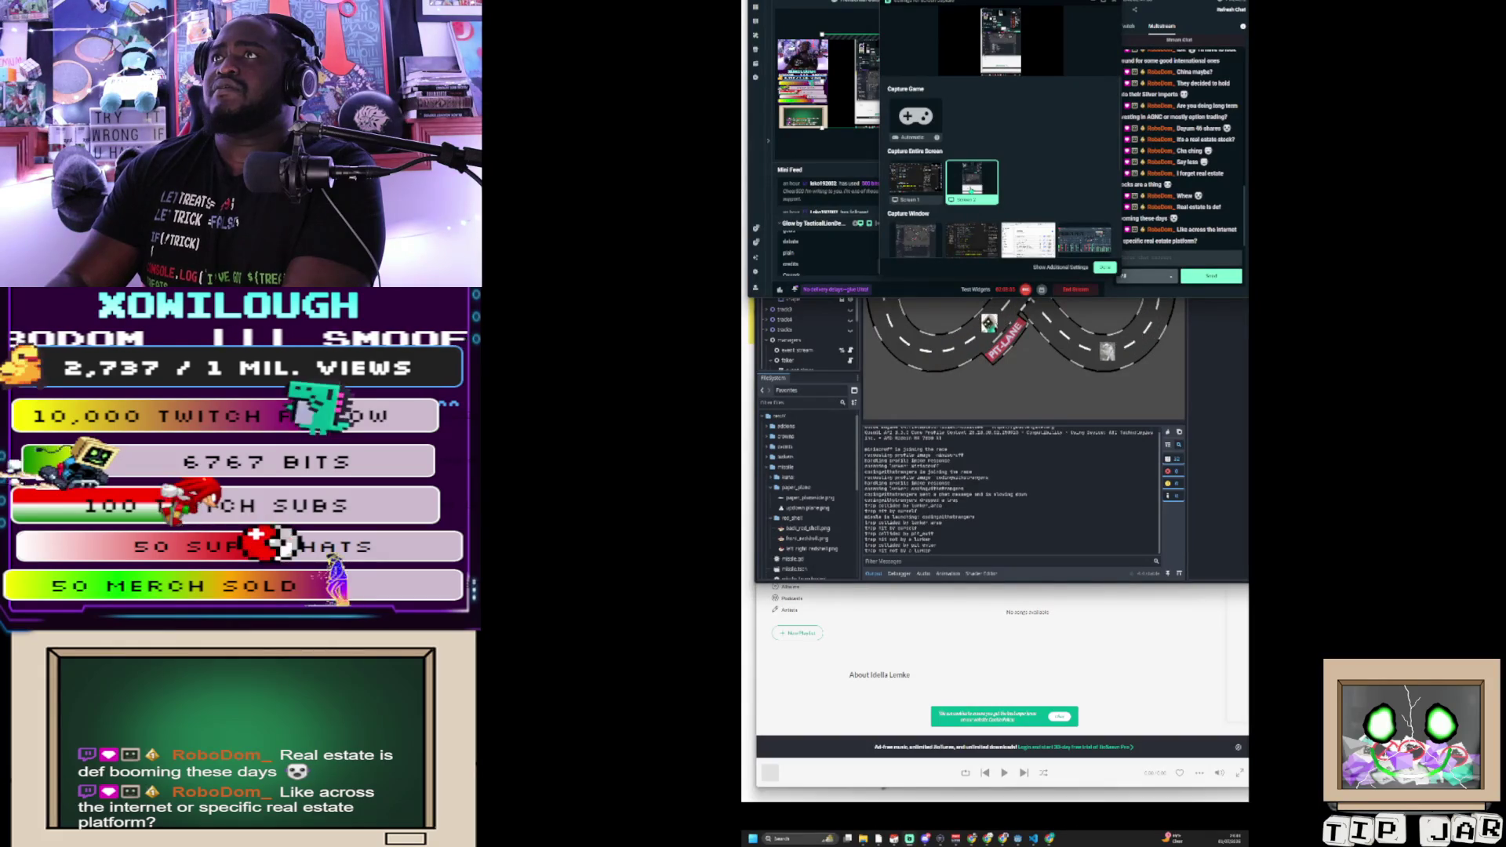
Step: Bring the Godot editor back in front of the running race game
{"action": "left_click", "coordinate": [1018, 397]}
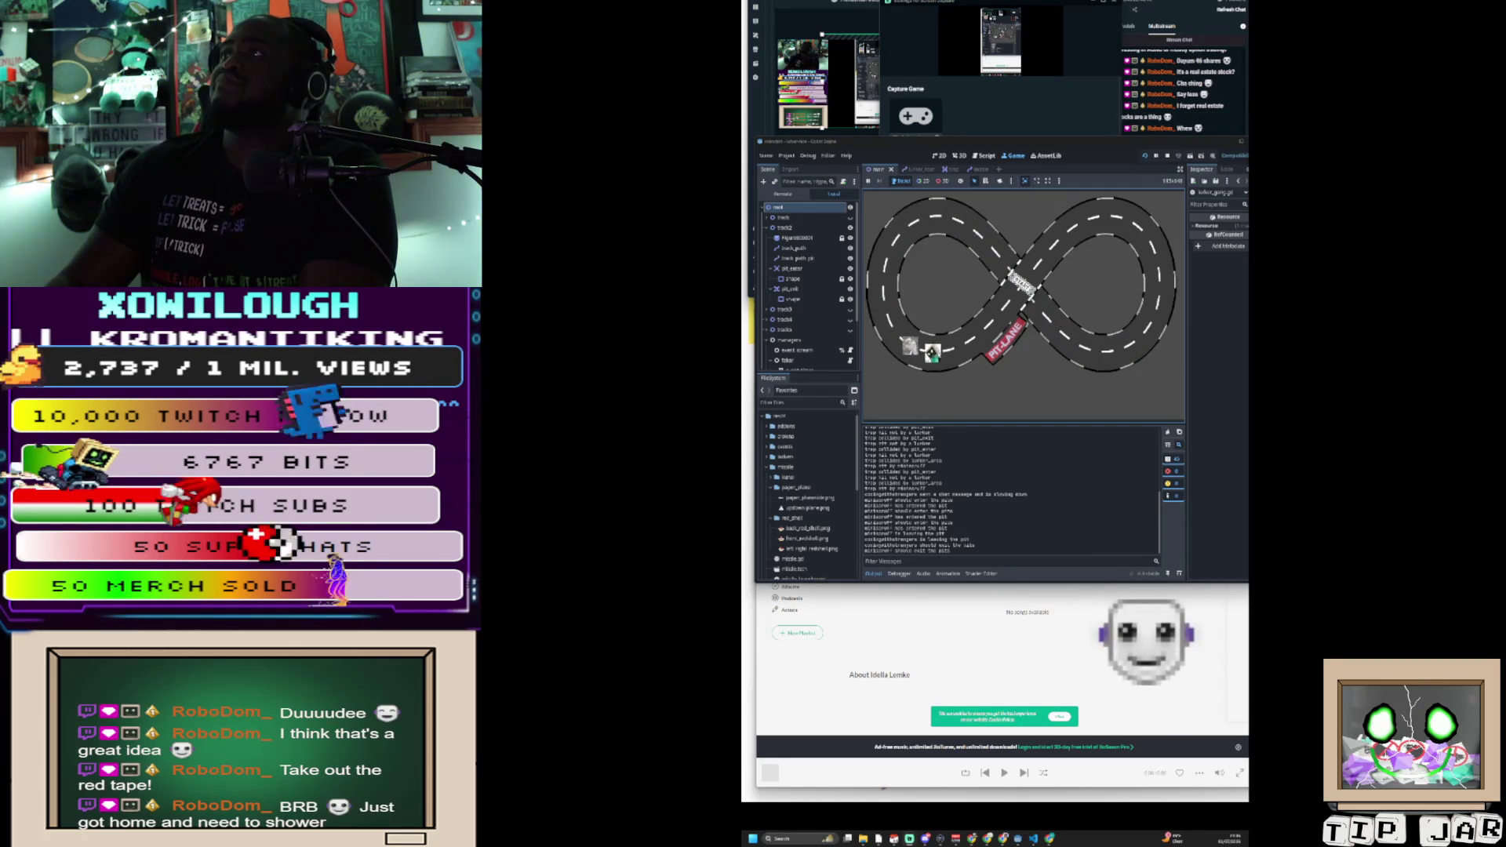
Step: Switch between the Streamlabs dashboard and Godot, ending on the Streamlabs window
{"action": "key", "text": "alt+Tab"}
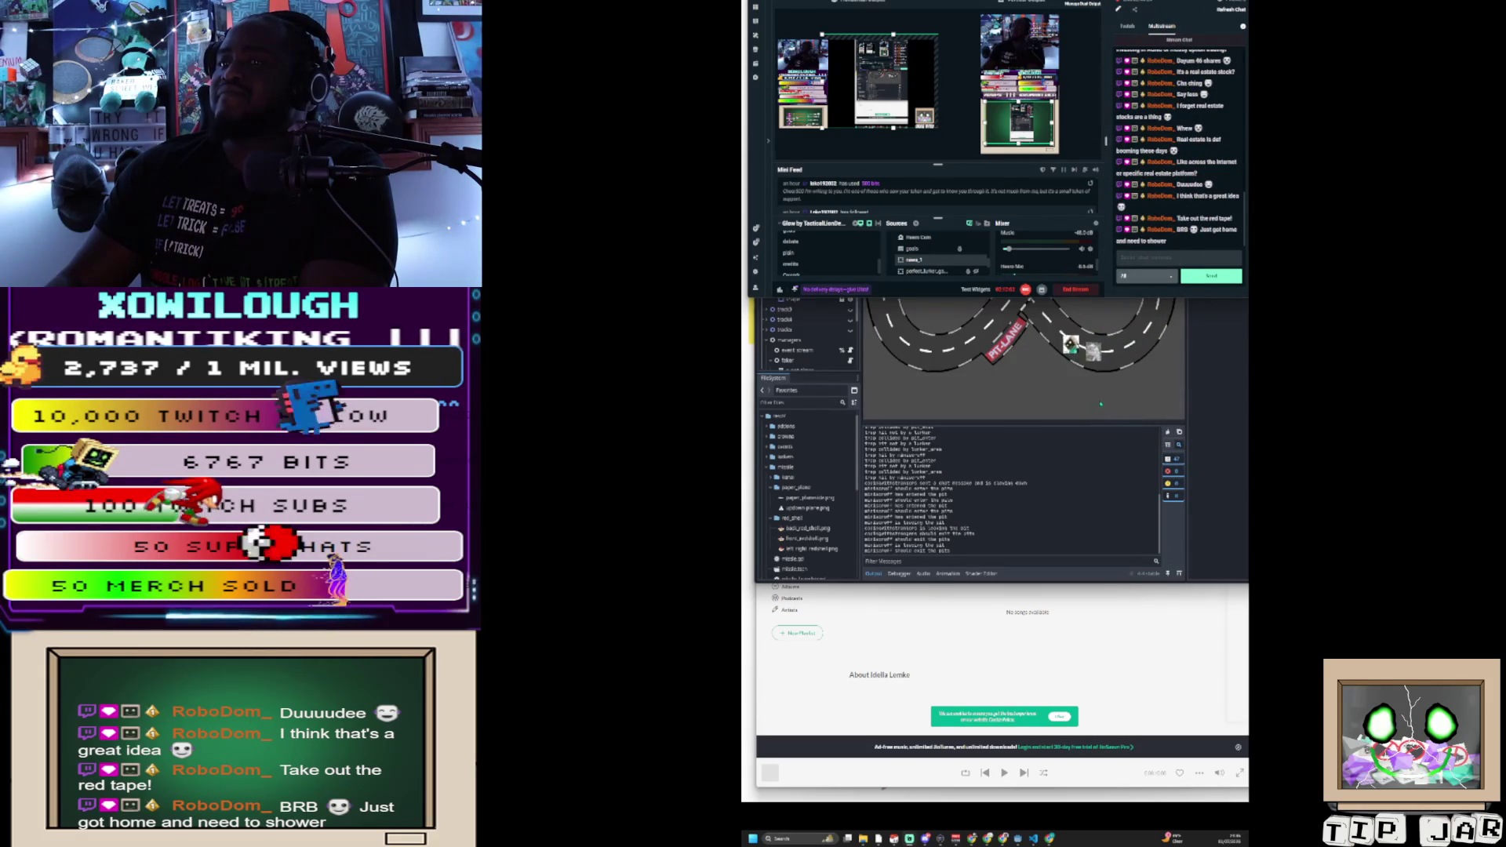
{"action": "key", "text": "alt+Tab"}
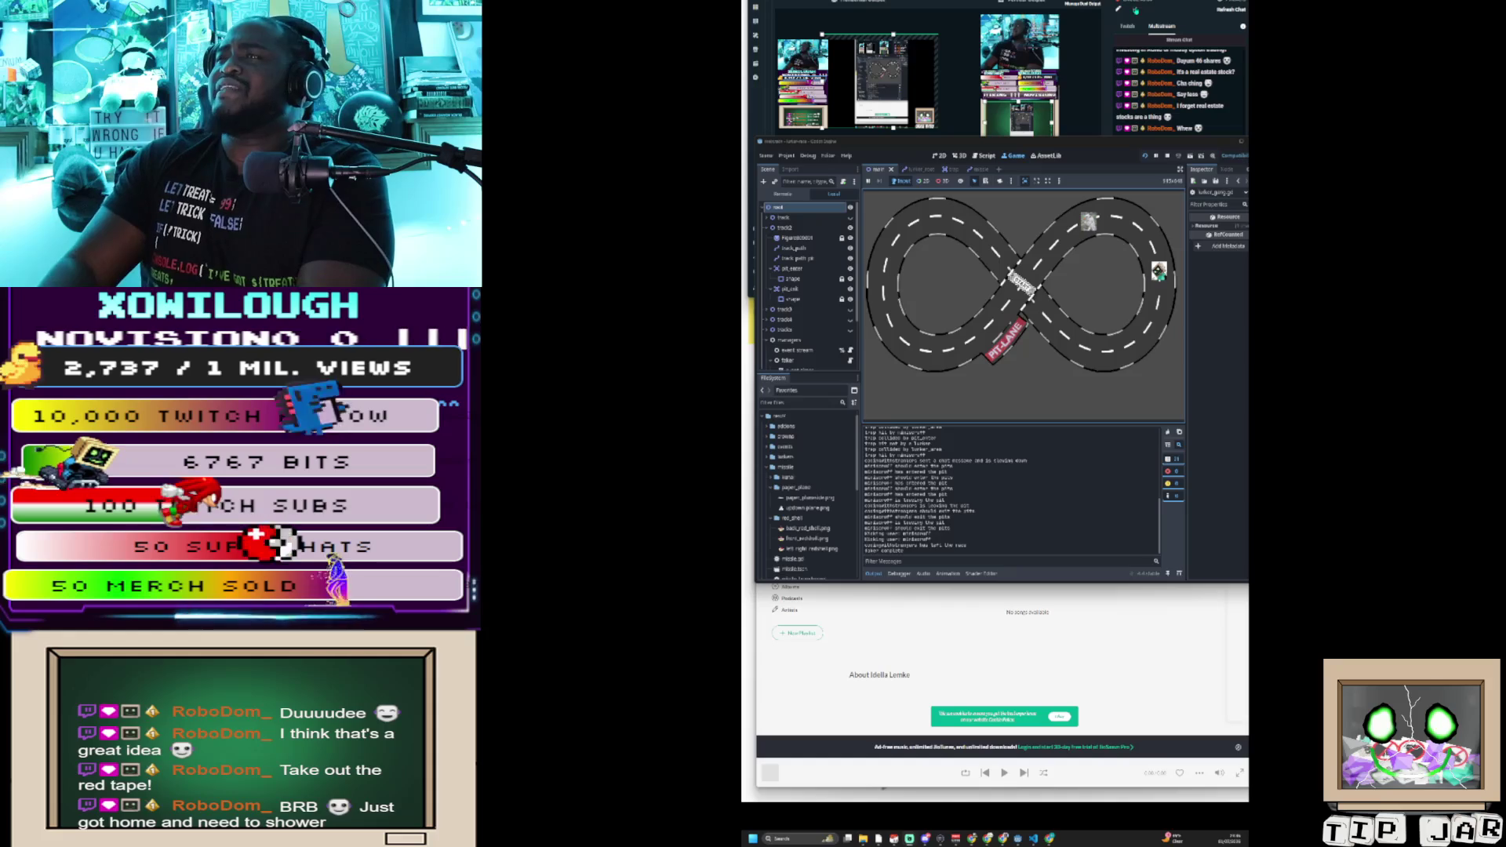
{"action": "key", "text": "alt+Tab"}
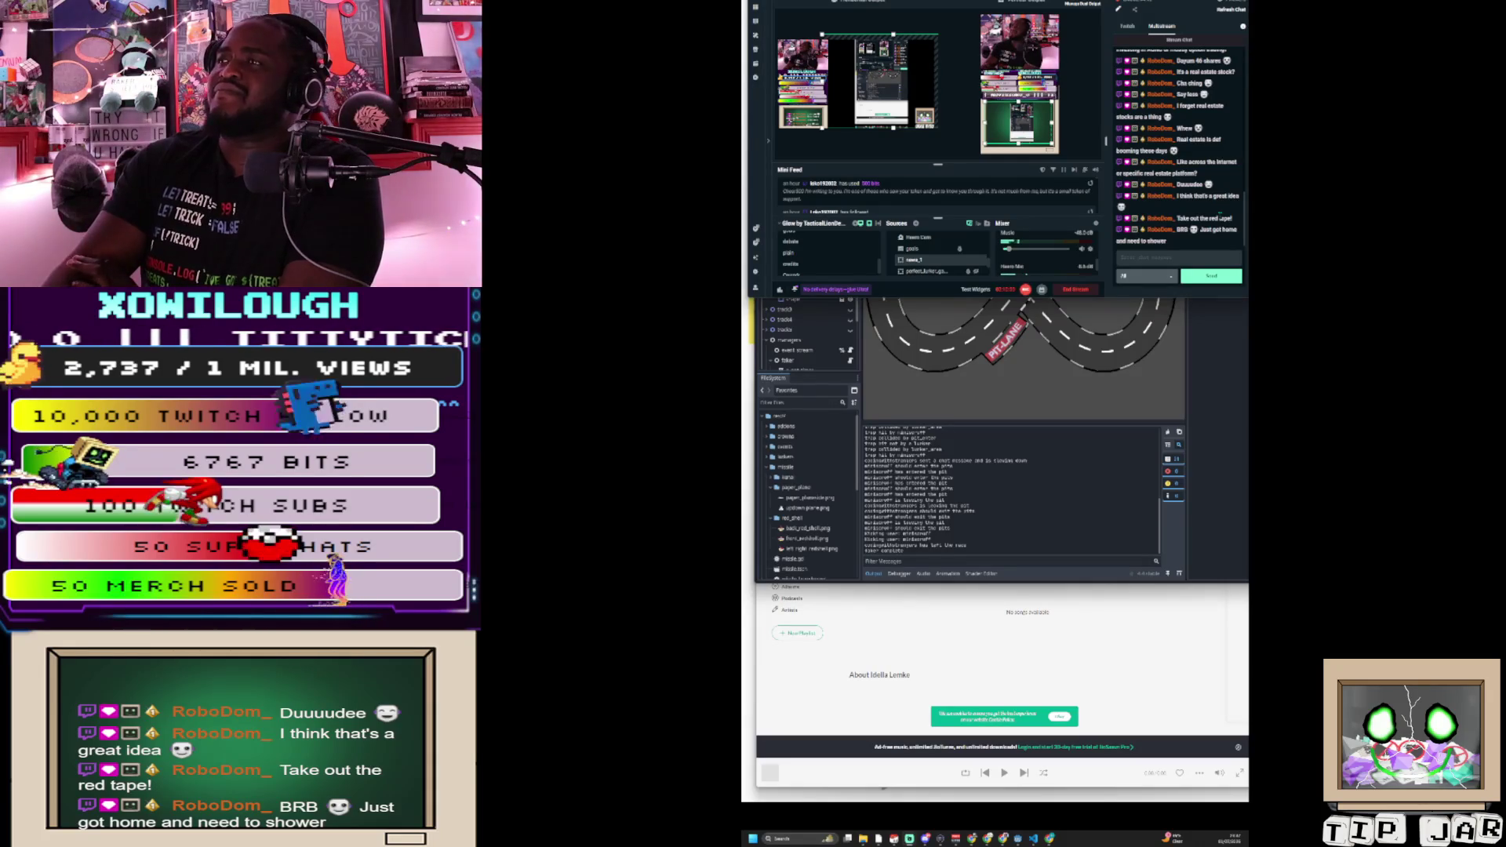
Step: Focus the Godot editor window over Streamlabs Desktop
{"action": "left_click", "coordinate": [1212, 425]}
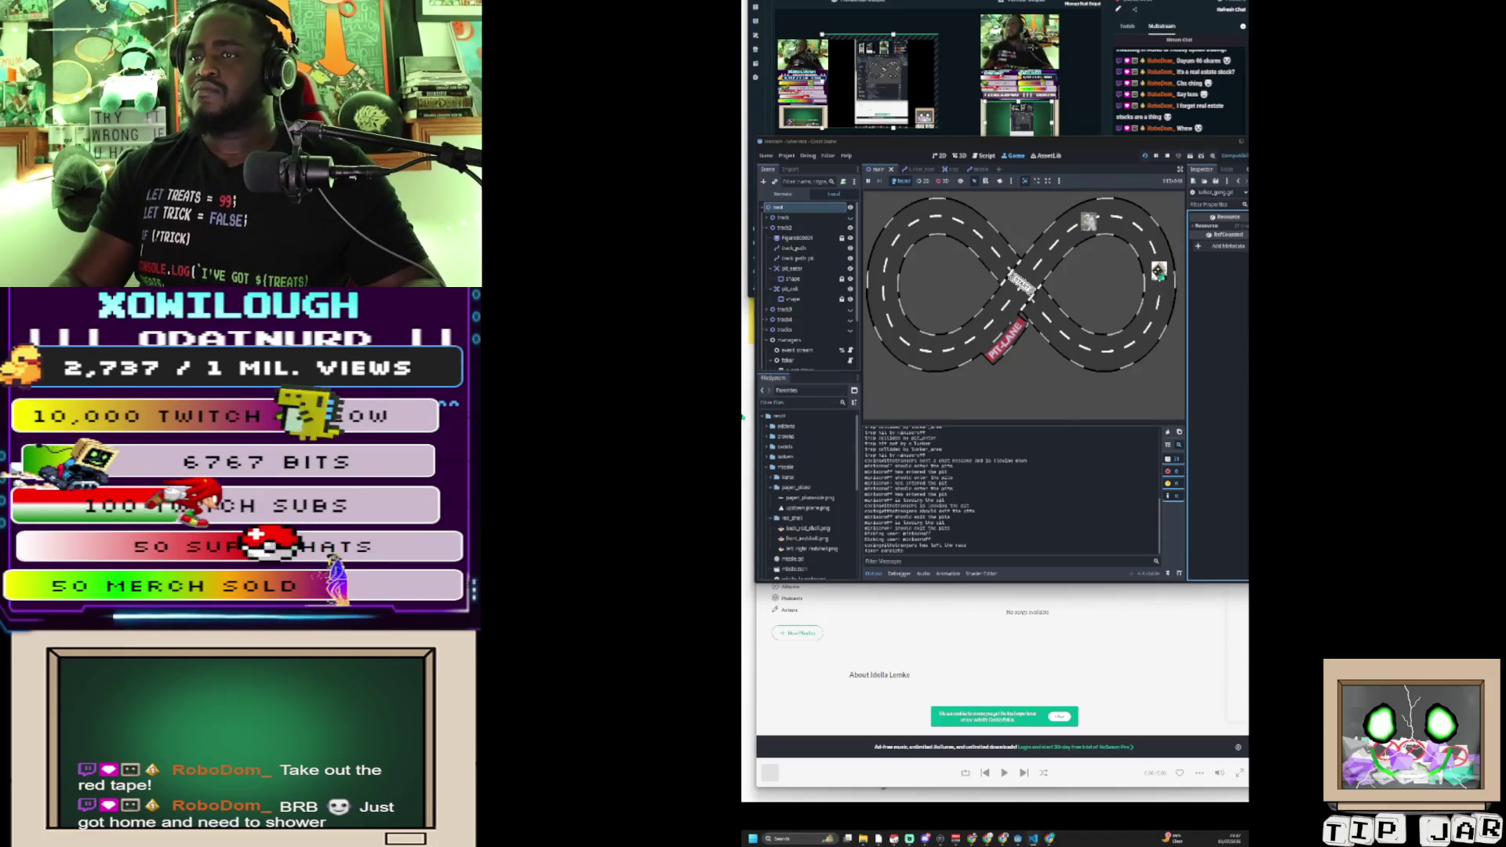
Step: Select the game log lines, then swap windows, leaving Streamlabs in front of Godot
{"action": "mouse_move", "coordinate": [967, 545]}
{"action": "left_mouse_down"}
{"action": "mouse_move", "coordinate": [870, 471]}
{"action": "mouse_move", "coordinate": [867, 428]}
{"action": "left_mouse_up"}
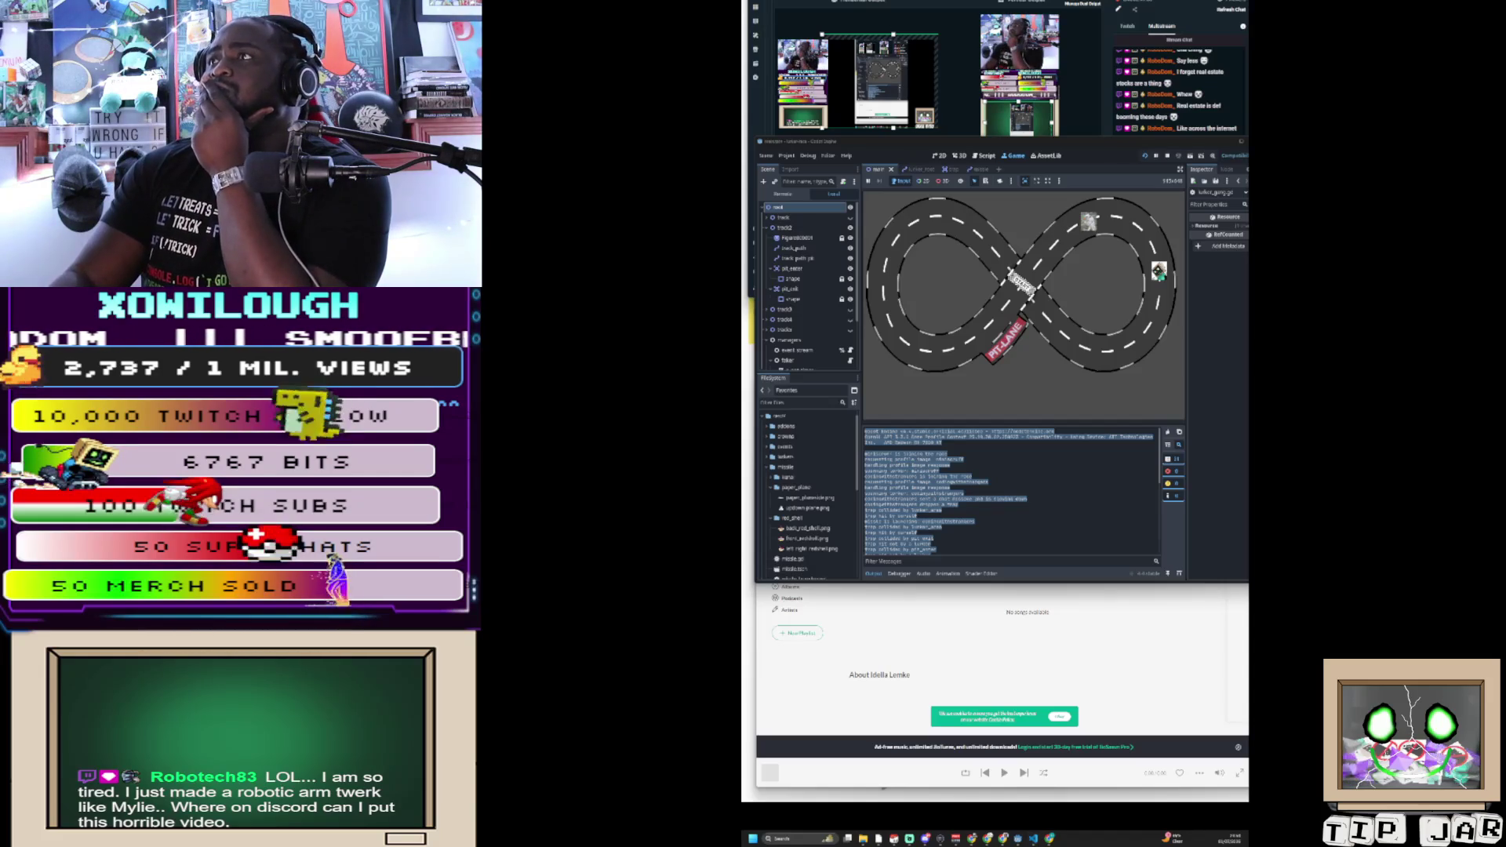
{"action": "key", "text": "alt+Tab"}
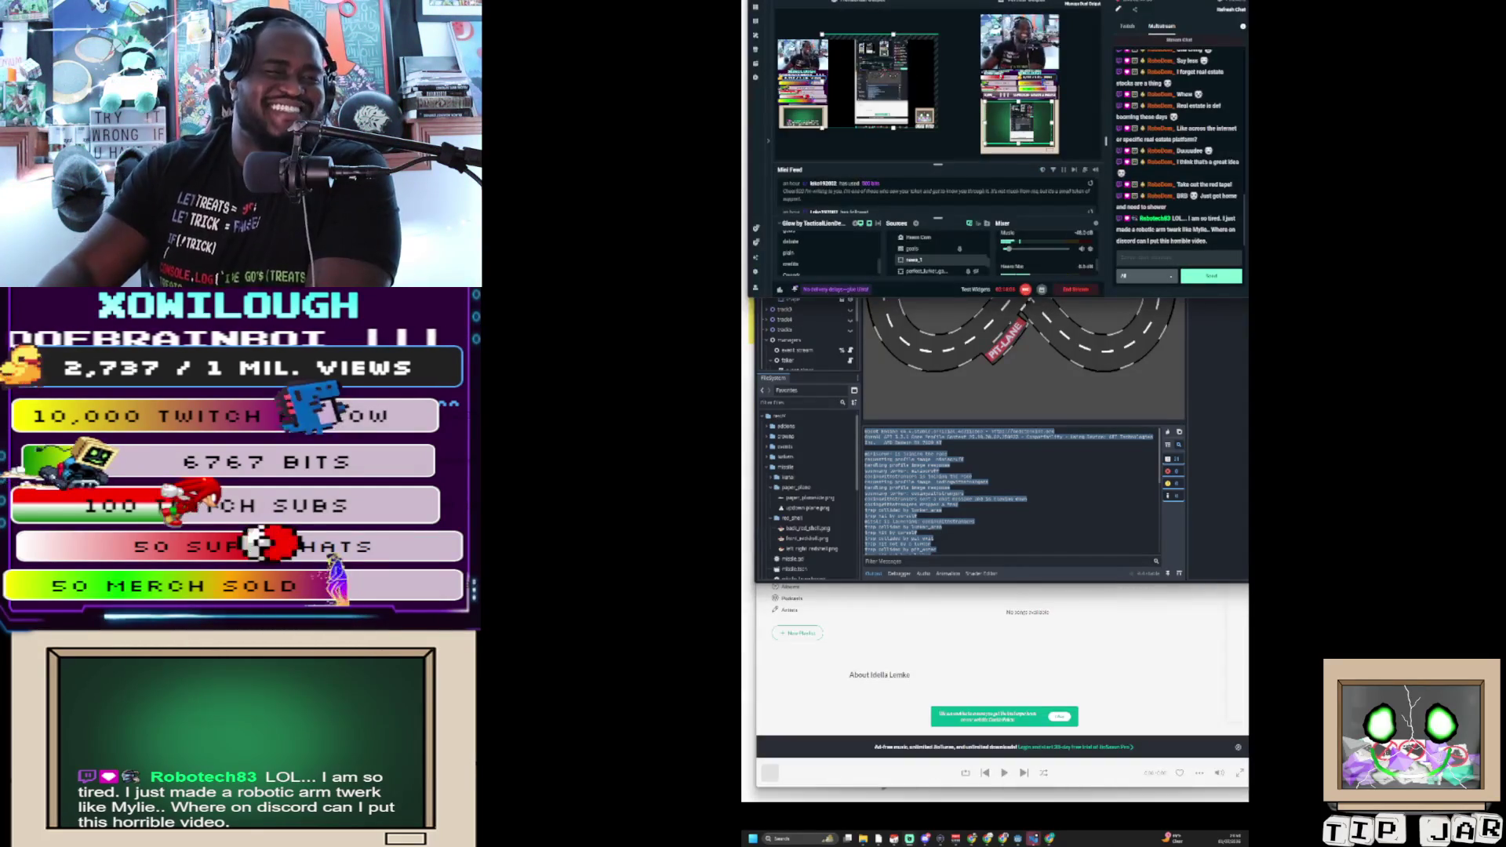
{"action": "left_click", "coordinate": [1124, 400]}
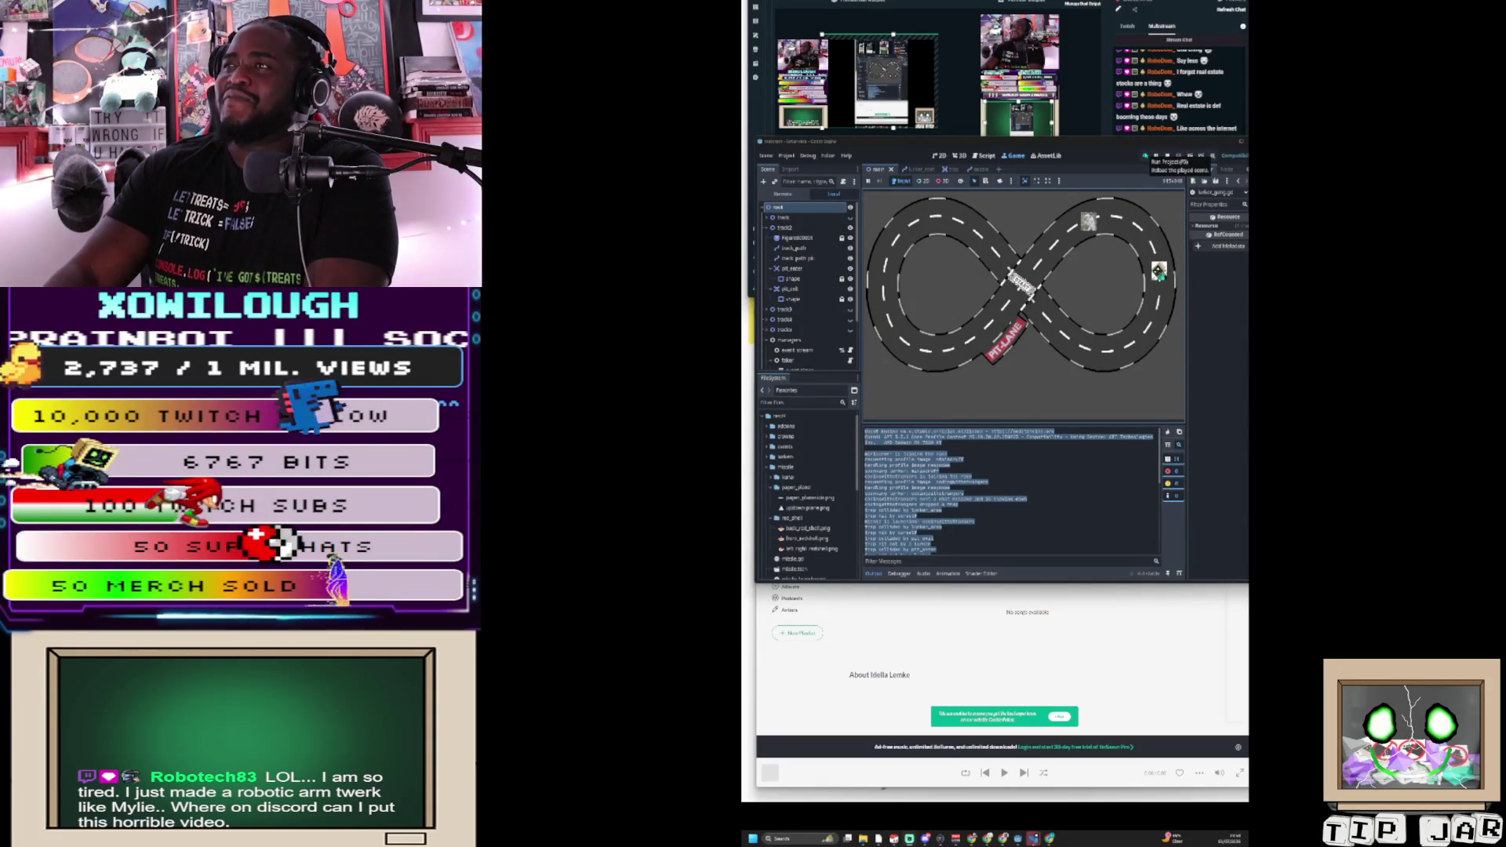
{"action": "key", "text": "alt+Tab"}
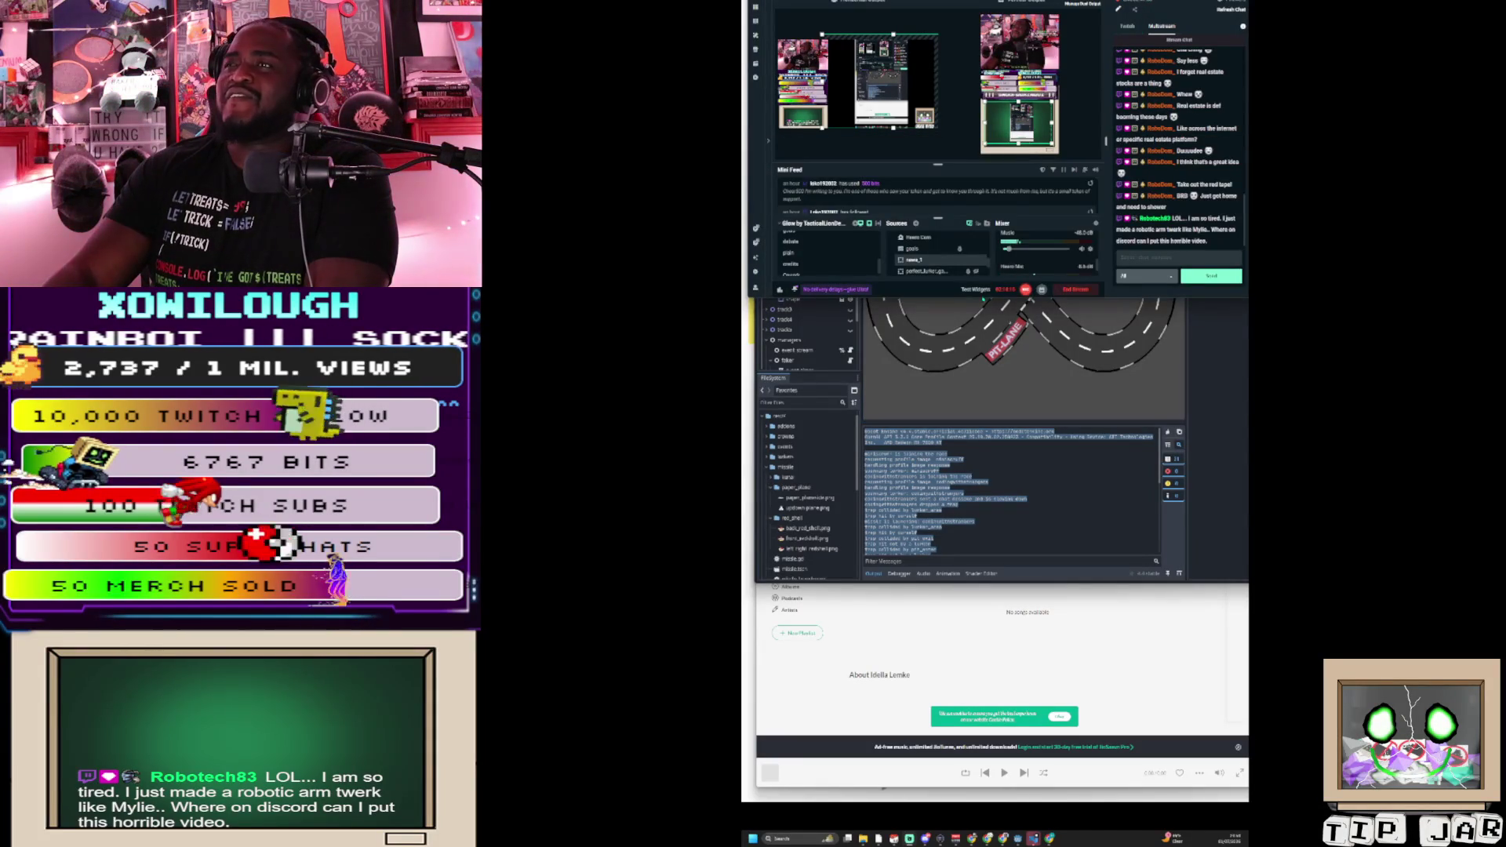
Step: Set the Screen Capture source to capture the entire screen
{"action": "double_click", "coordinate": [926, 265]}
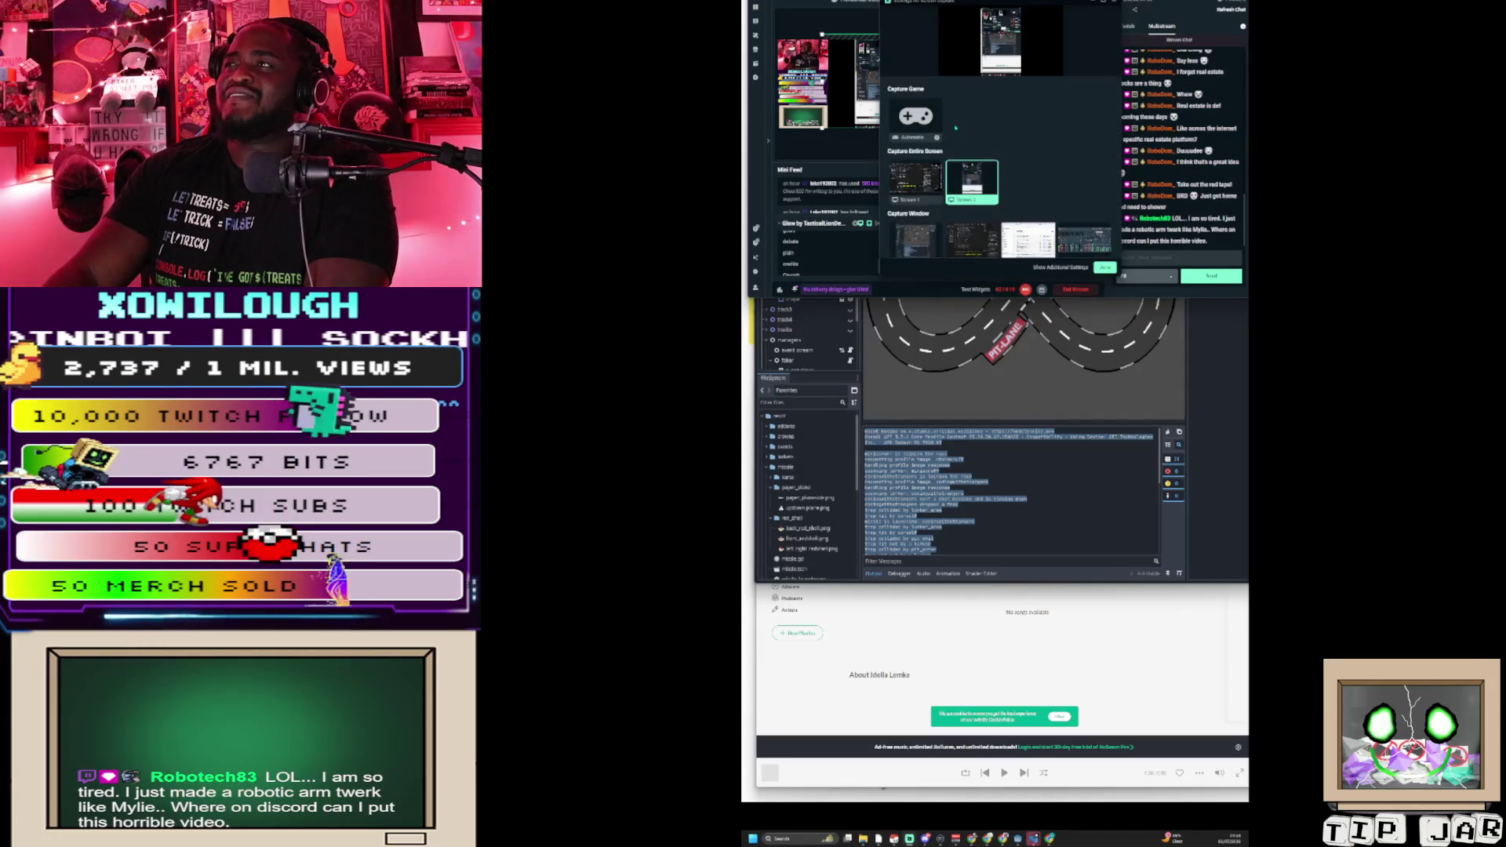
{"action": "left_click", "coordinate": [1105, 267]}
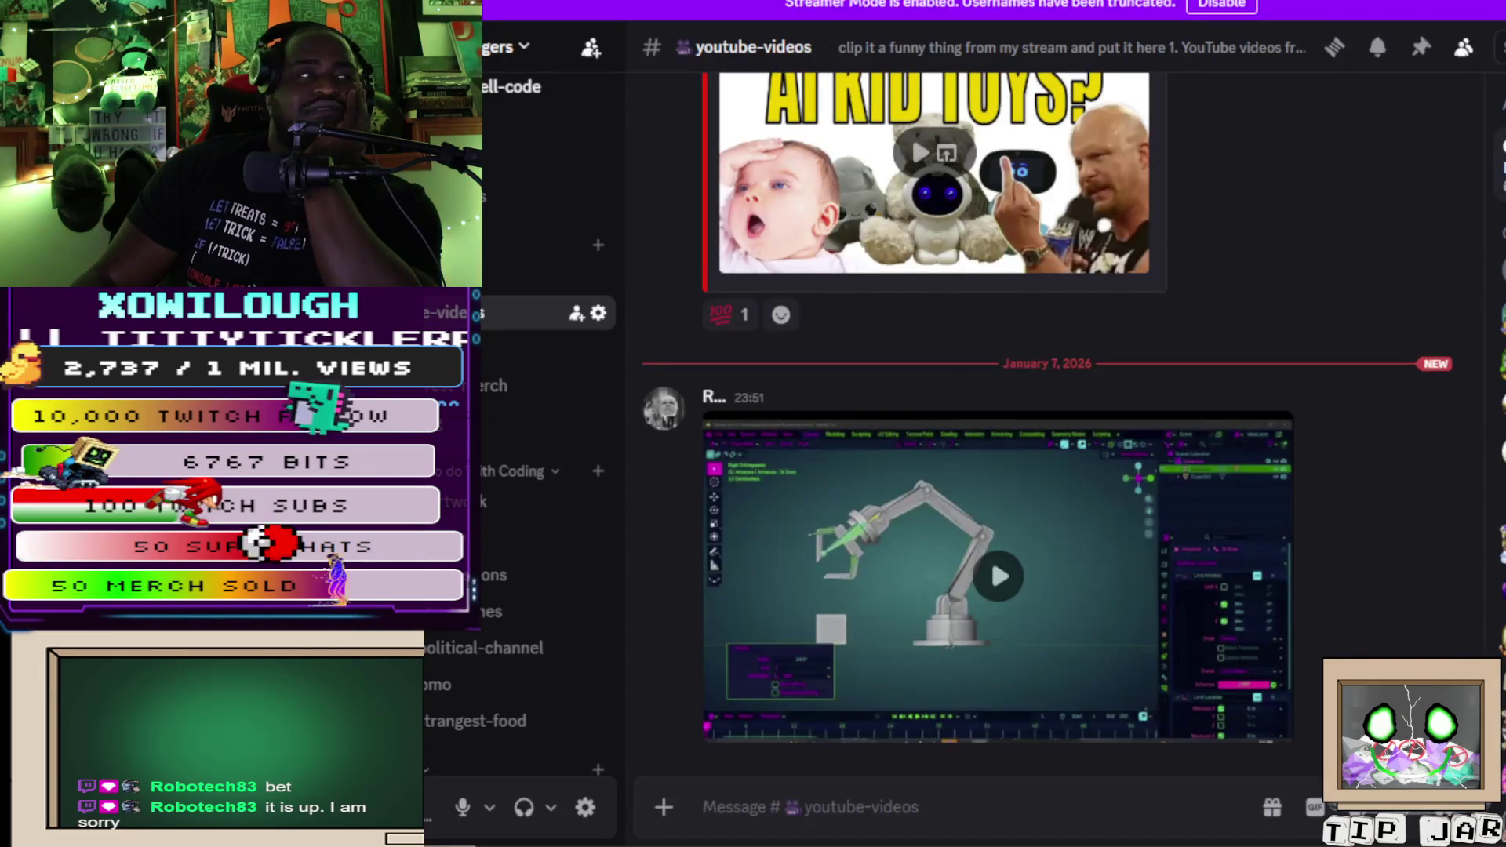
Step: Play and replay the robotic arm video in #youtube-videos, then switch back to Godot
{"action": "left_click", "coordinate": [999, 577]}
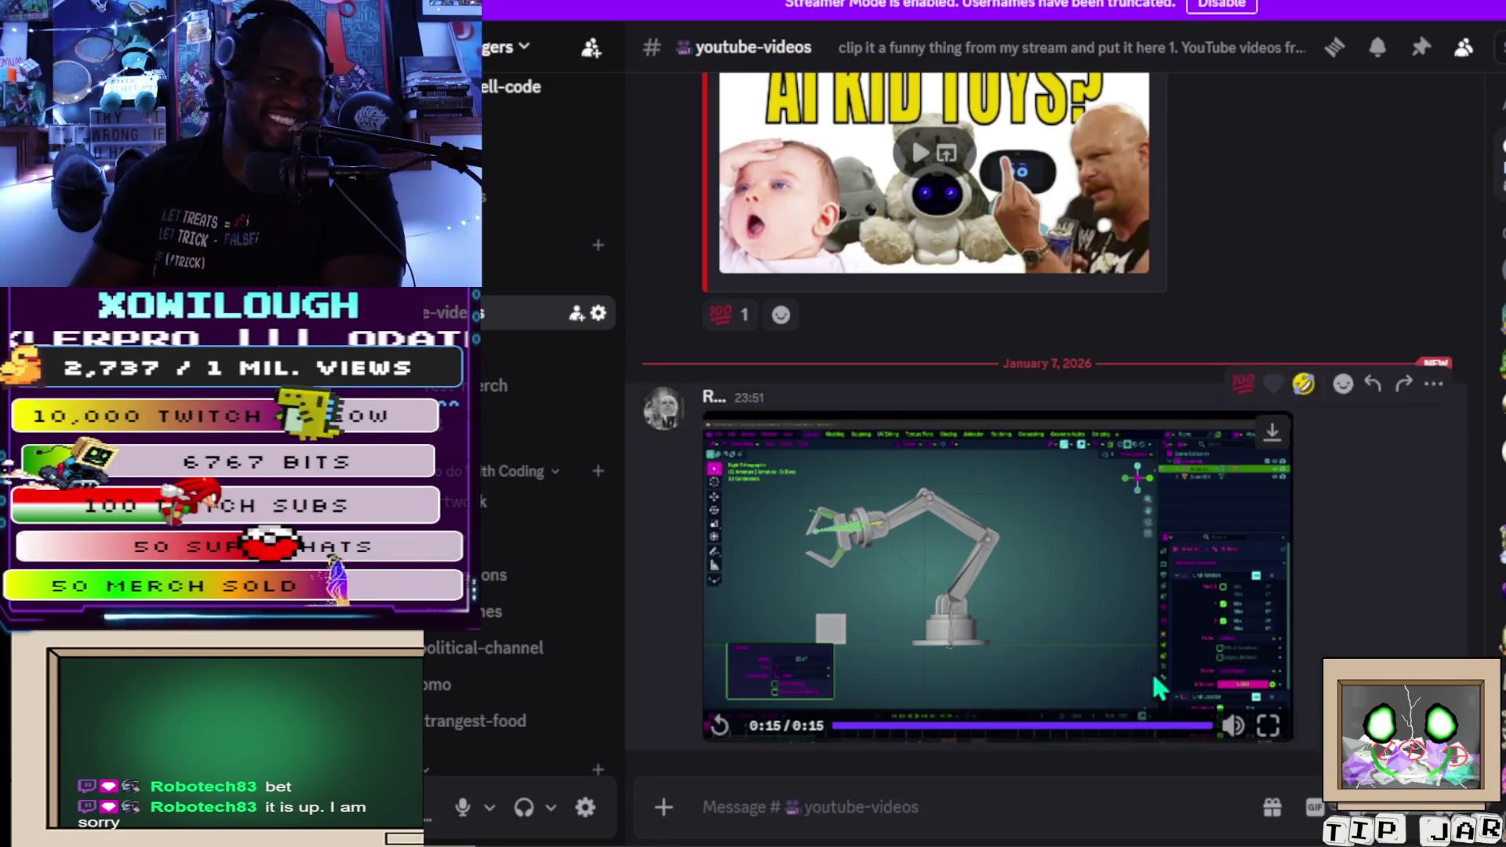
{"action": "left_click", "coordinate": [716, 728]}
{"action": "mouse_move", "coordinate": [1225, 749]}
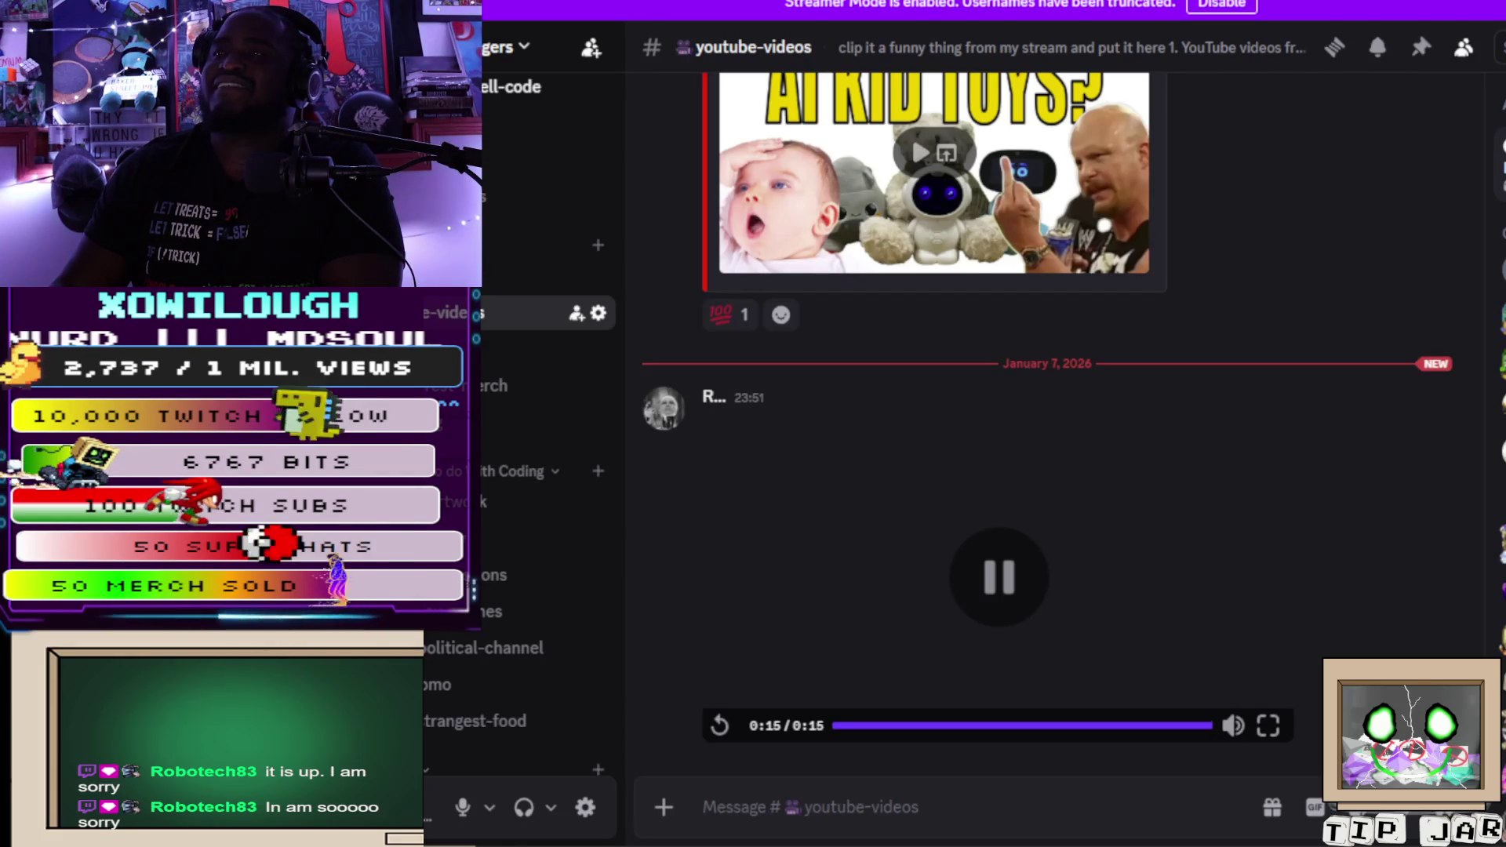
{"action": "key", "text": "alt+Tab"}
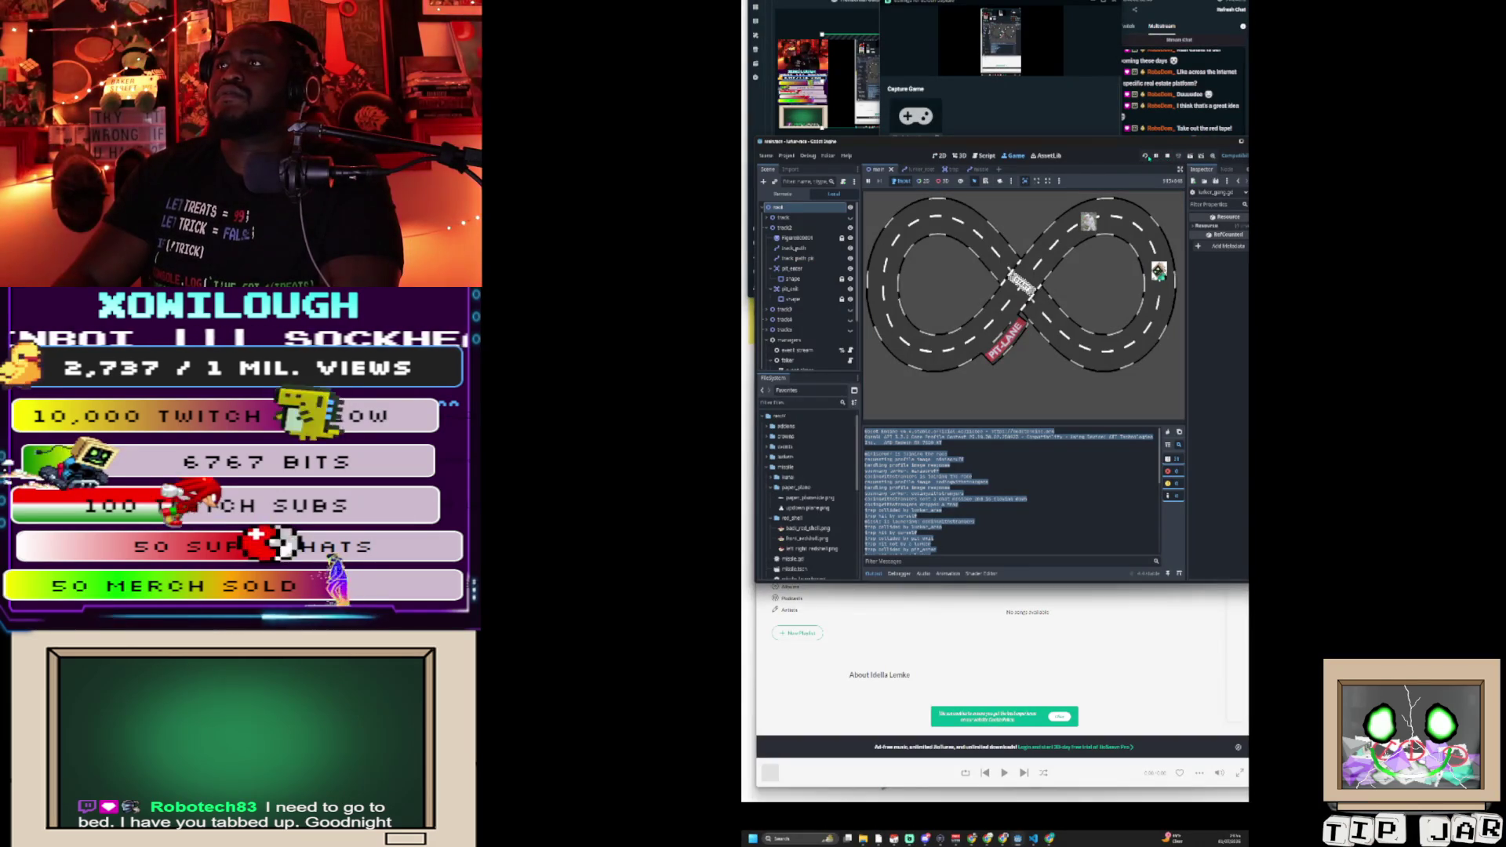
Step: Relaunch the lurker race so a car laps the figure-eight, with Streamlabs Desktop alongside the editor
{"action": "left_click", "coordinate": [1146, 156]}
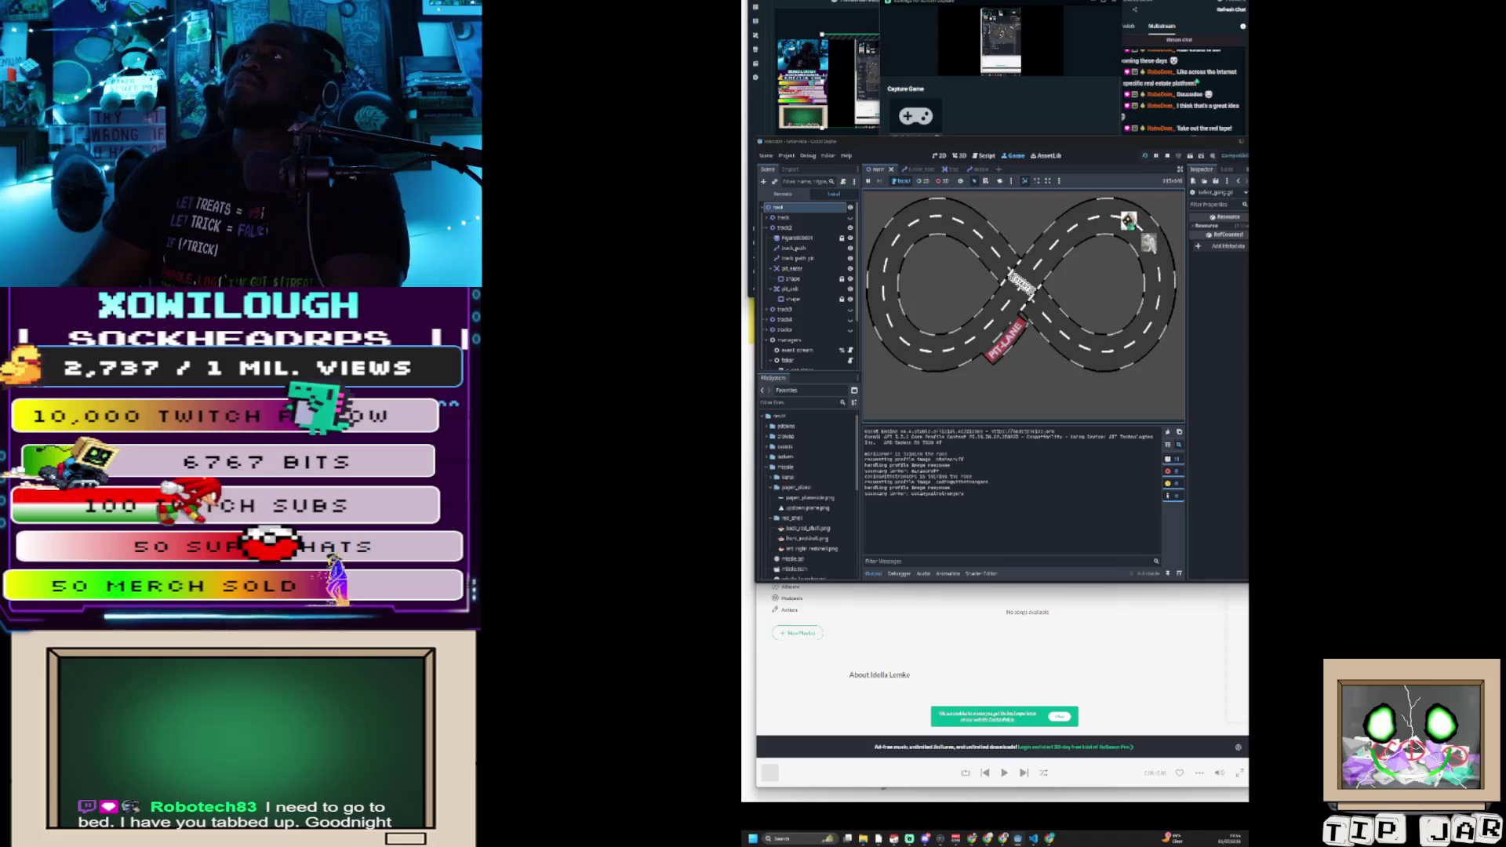
{"action": "key", "text": "alt+Tab"}
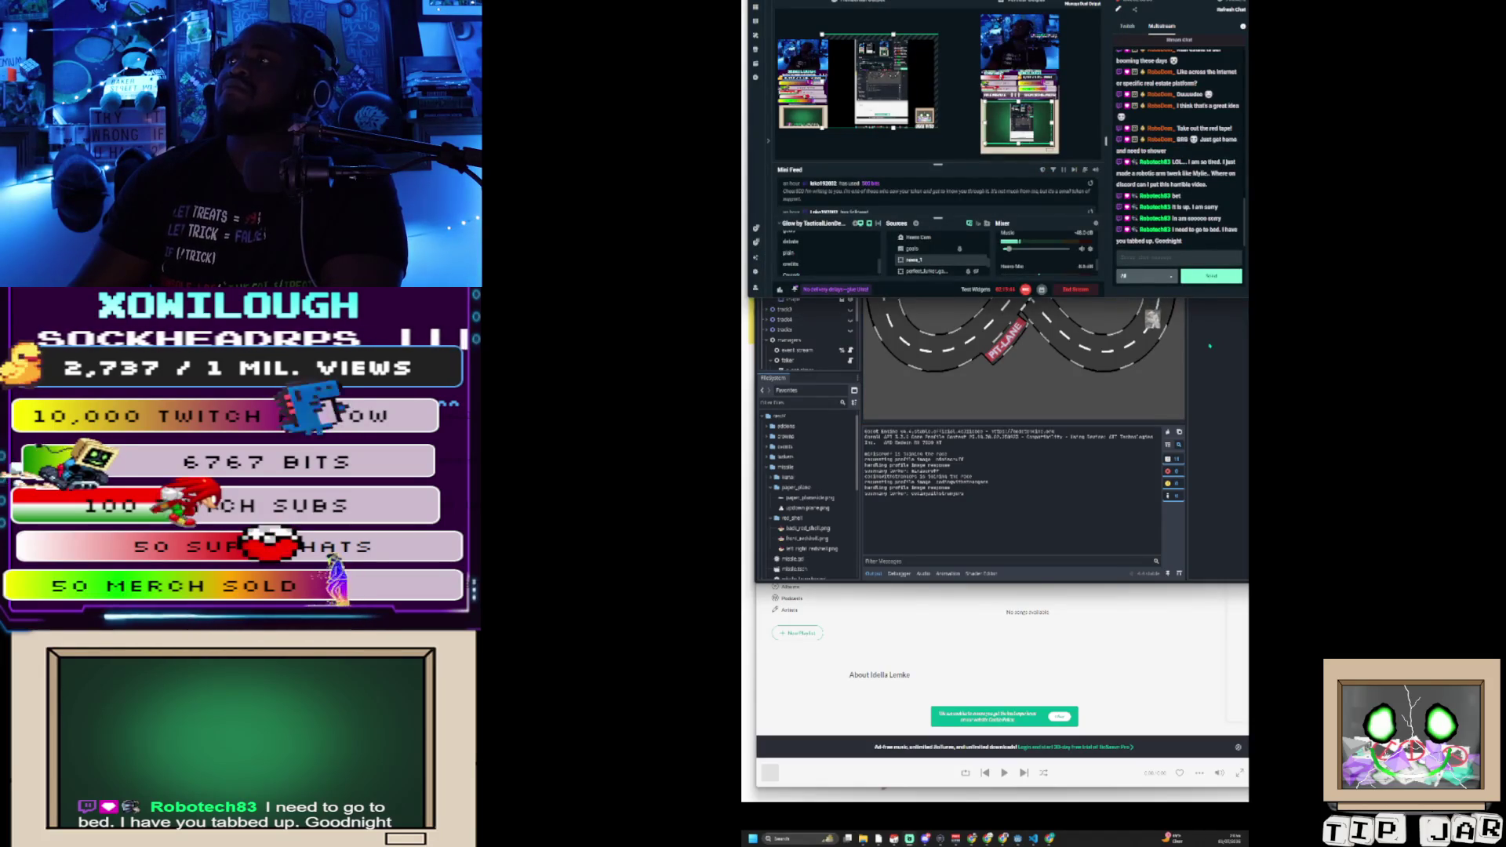
{"action": "left_click", "coordinate": [1211, 345]}
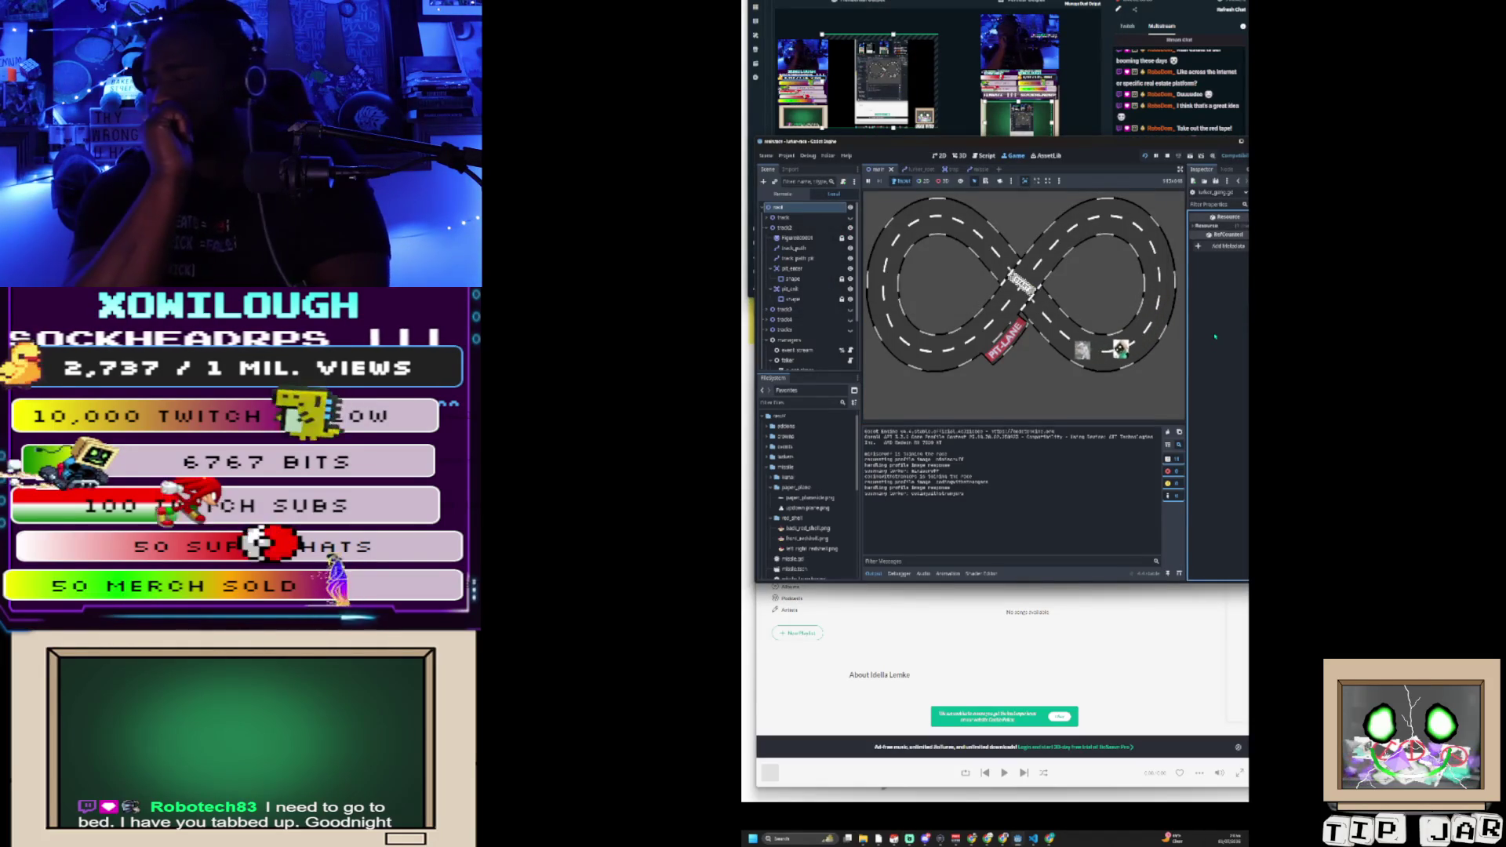